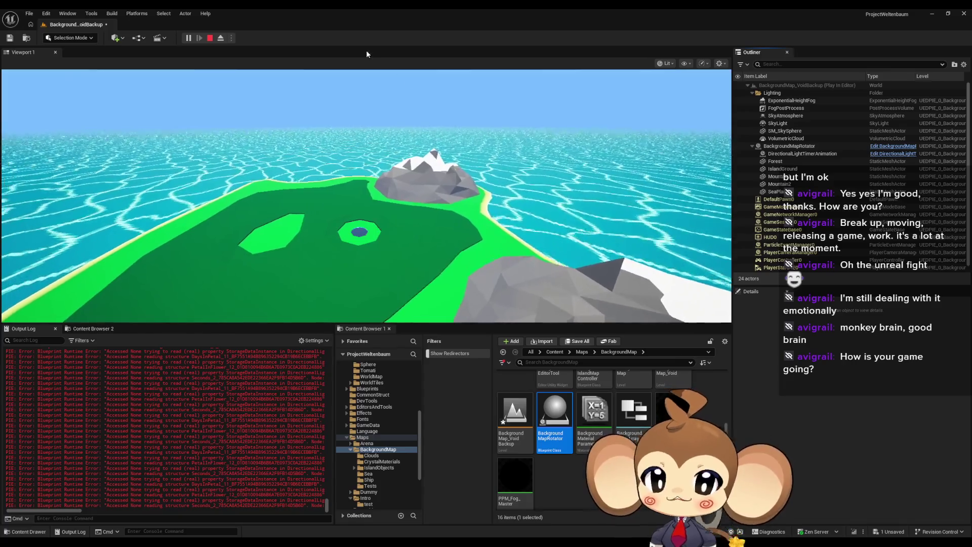
Stop the play session, save all content including the Void backup level, and play-test Main.
click(209, 37)
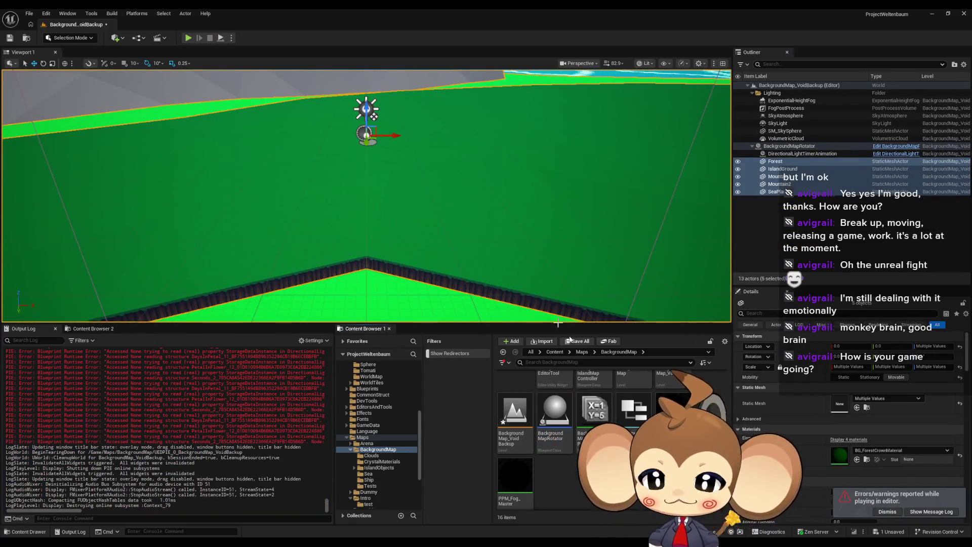
click(553, 352)
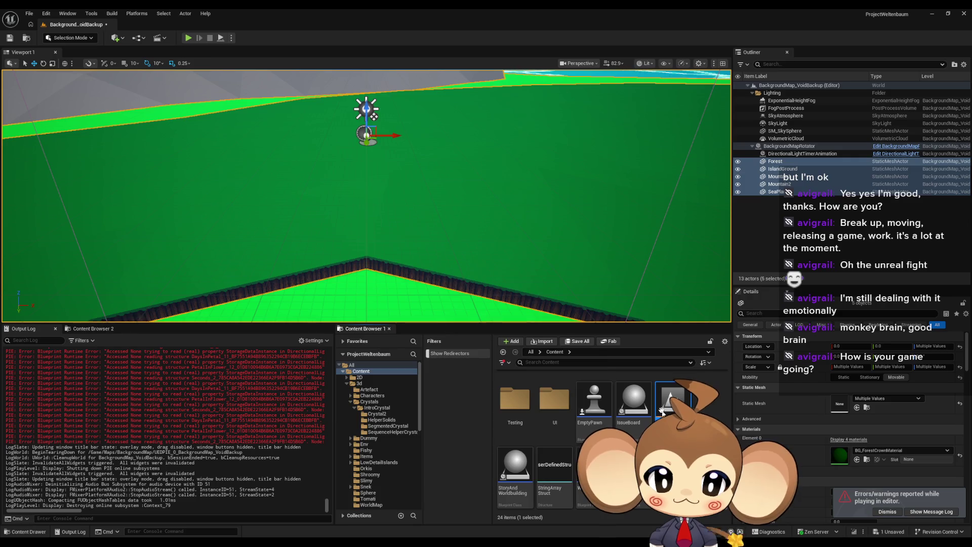
click(572, 342)
click(508, 363)
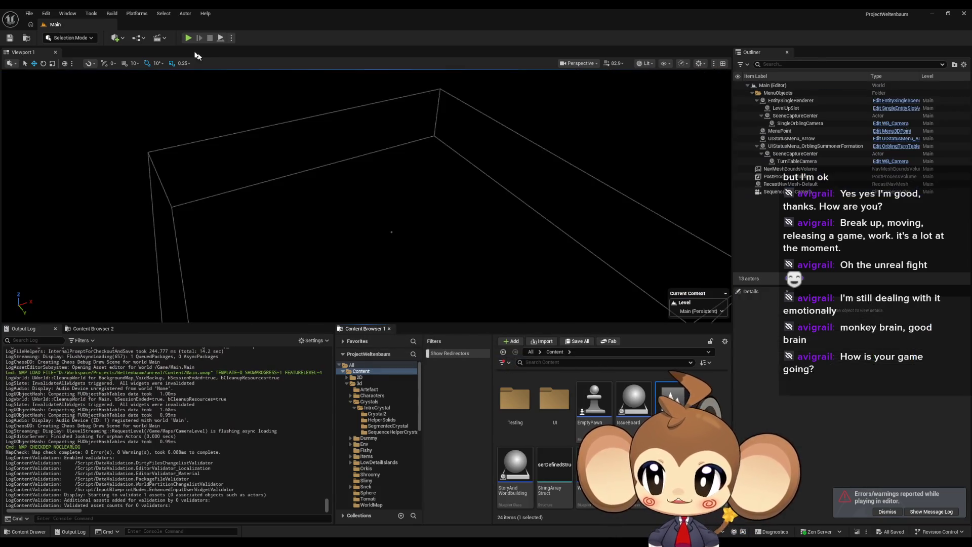
click(187, 39)
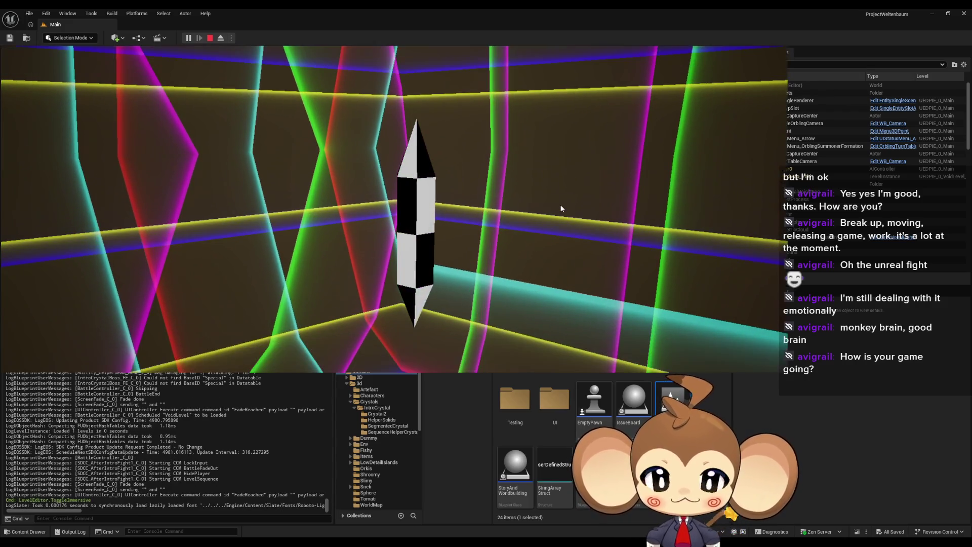
Toggle fullscreen, eject from the player, inspect the Forest ground mesh, then stop the play test.
key(F11)
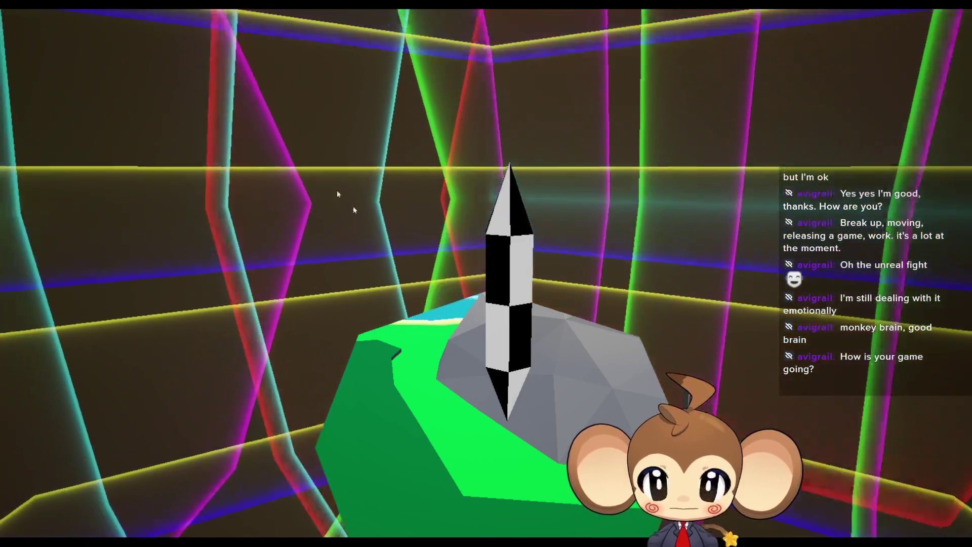
key(F11)
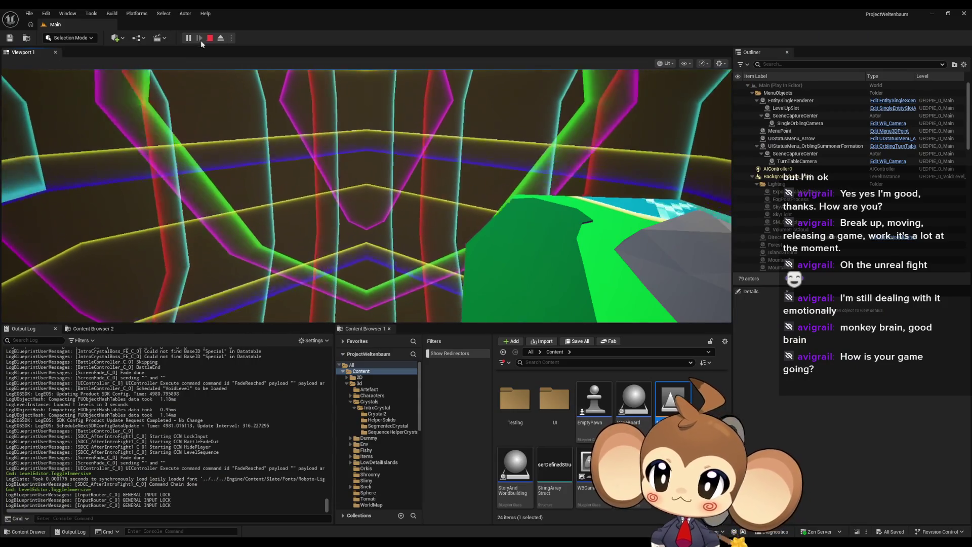
key(F8)
click(434, 212)
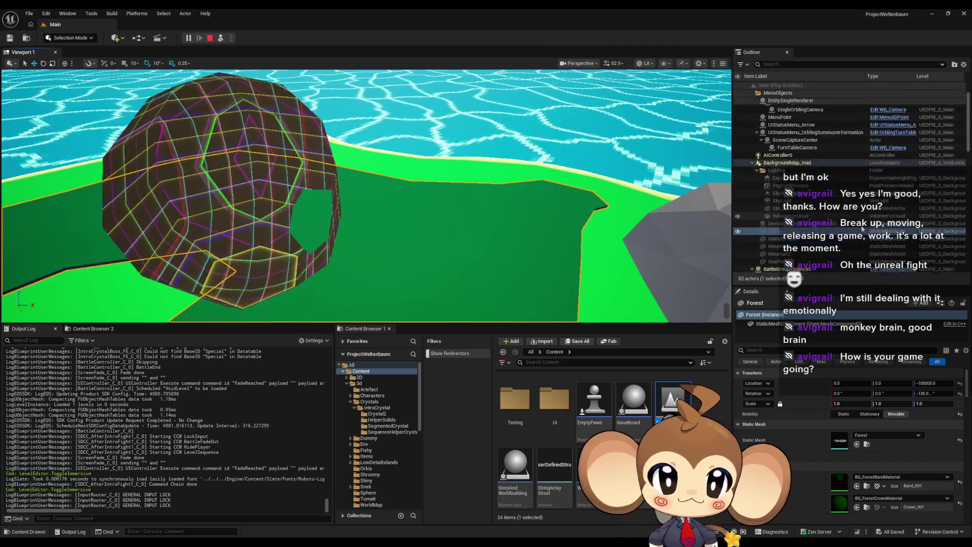
scroll(802, 215, down, 3)
scroll(802, 215, up, 2)
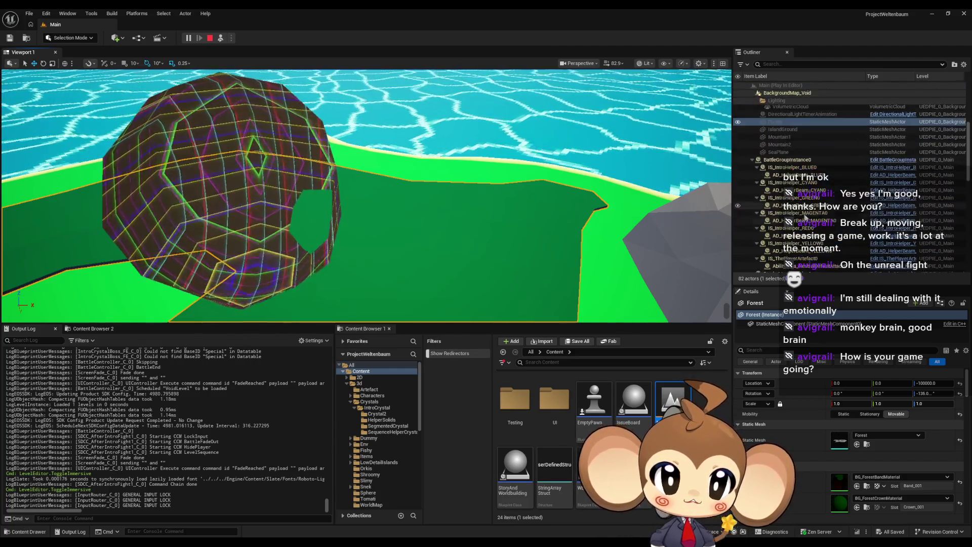
scroll(808, 215, up, 2)
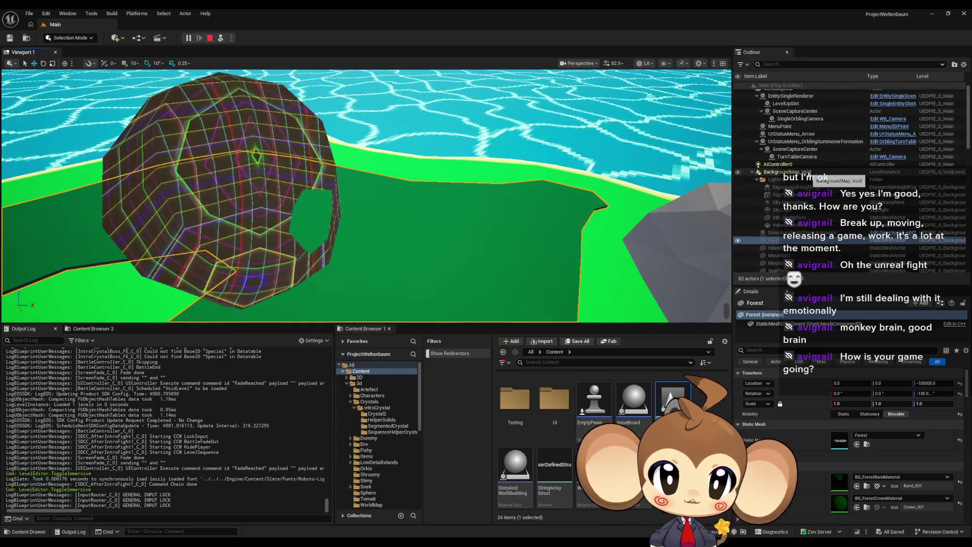
scroll(789, 187, up, 1)
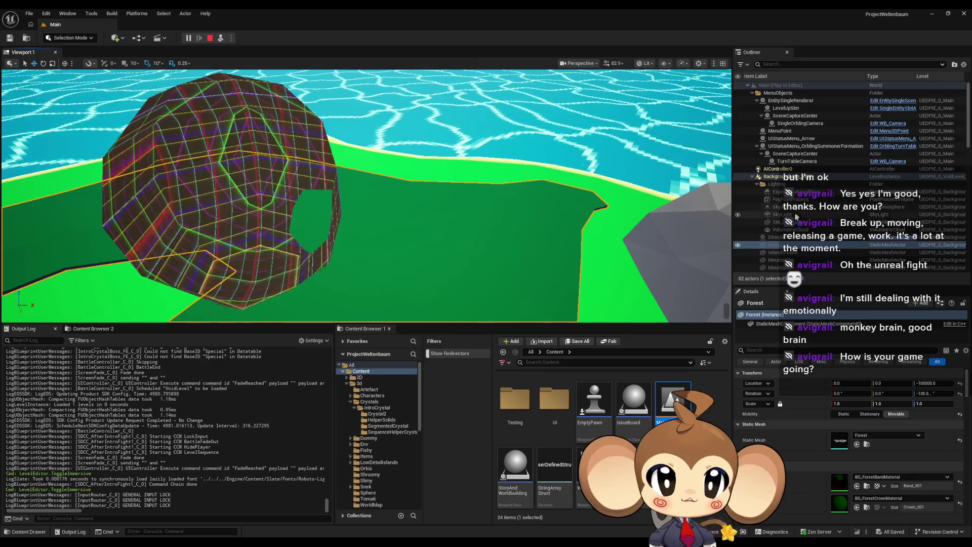
scroll(787, 205, down, 2)
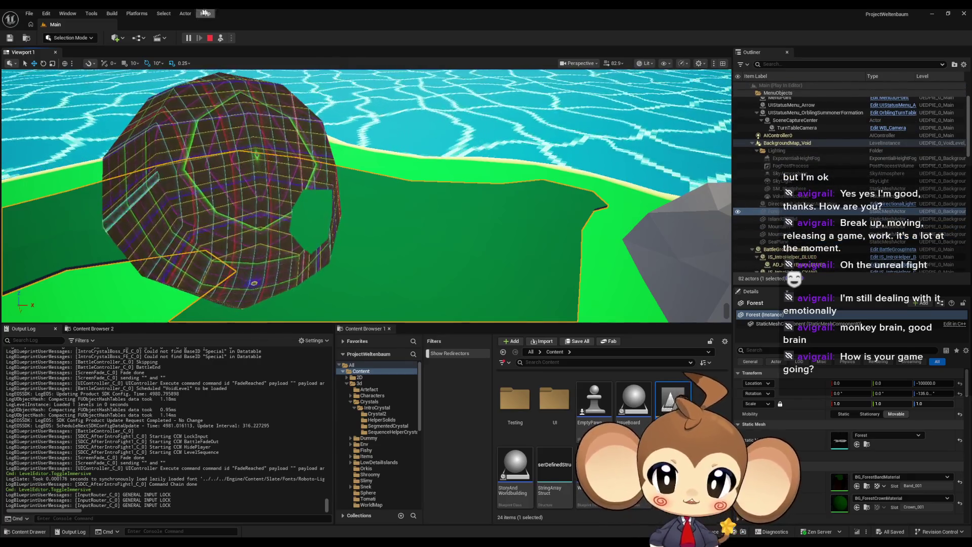
click(208, 40)
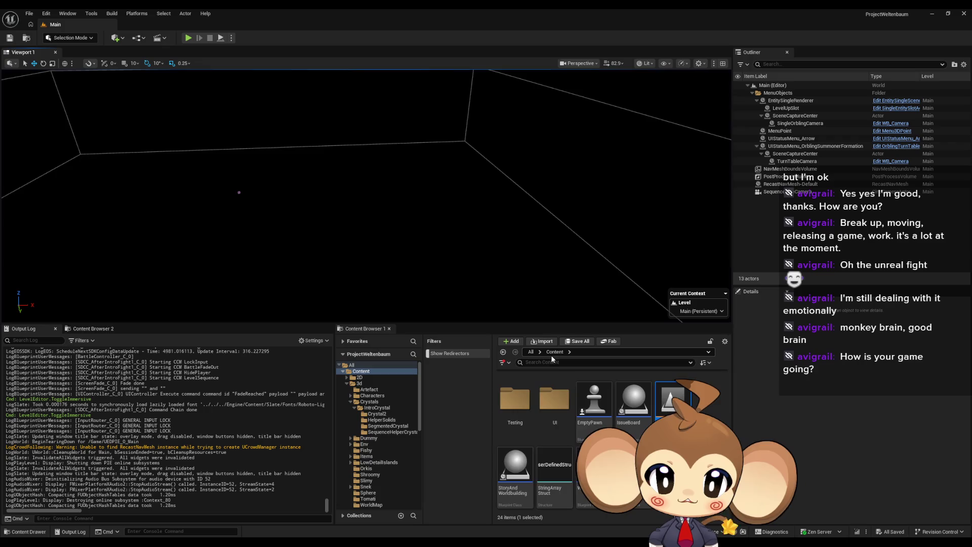
Open the BackgroundMap_VoidBackup level from Maps > BackgroundMap and copy its BackgroundMapRotator actor.
scroll(574, 414, up, 3)
double_click(518, 425)
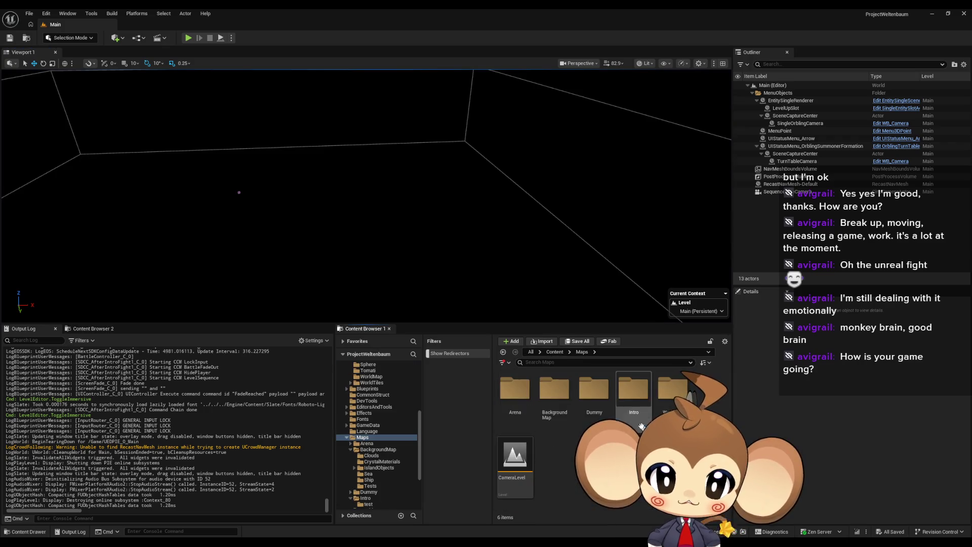
double_click(538, 414)
scroll(524, 448, down, 2)
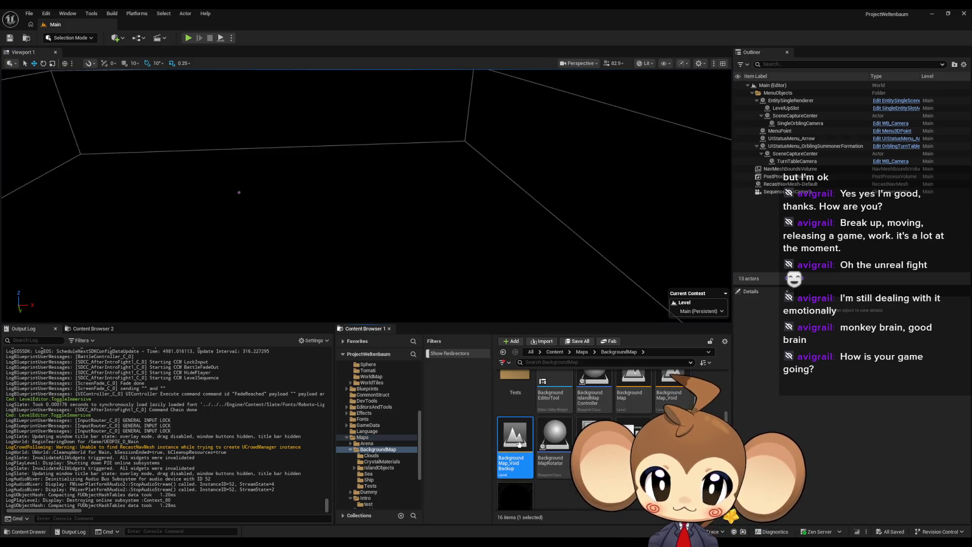
double_click(518, 444)
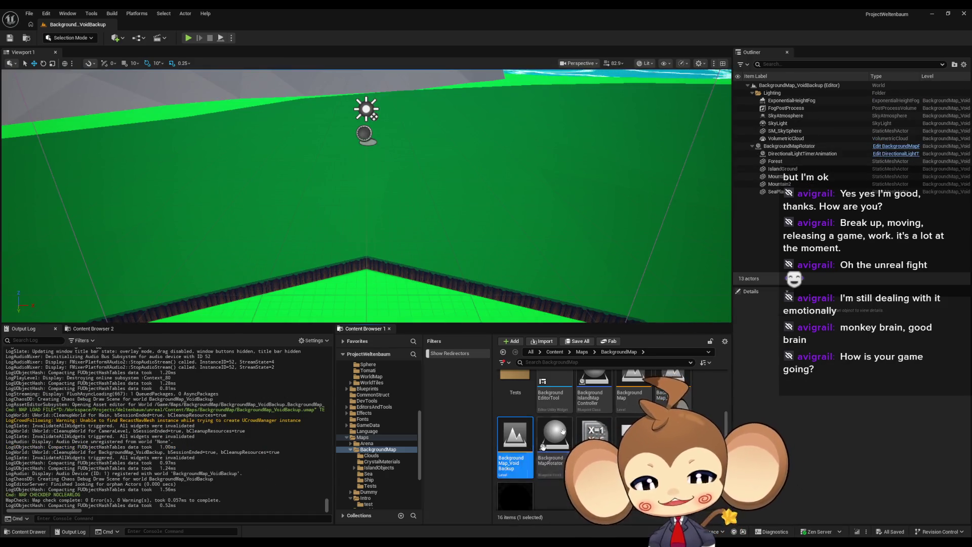
click(789, 147)
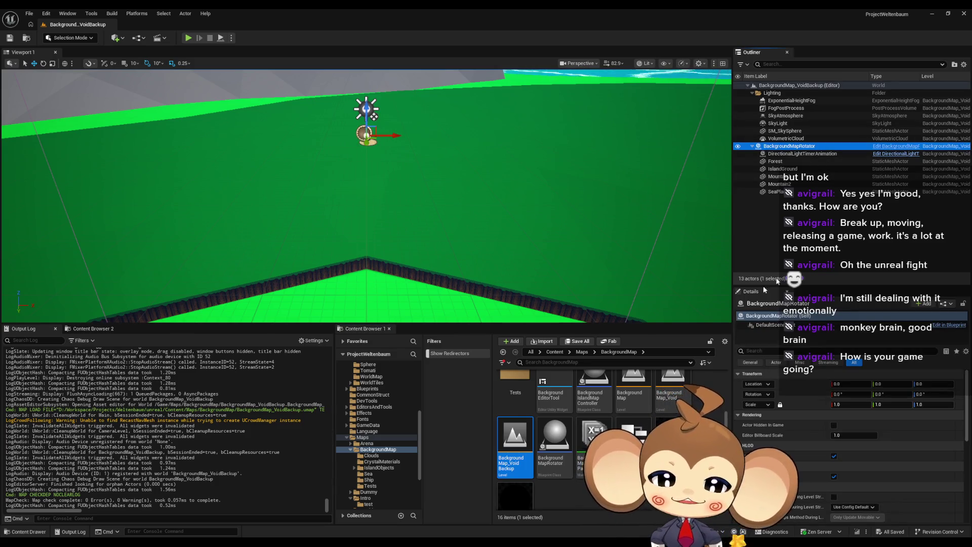
key(ctrl+c)
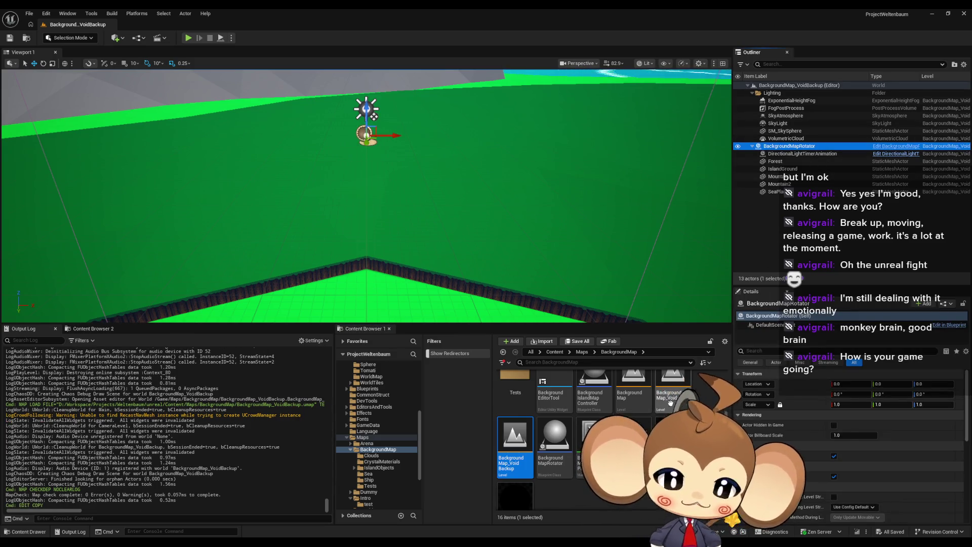
Open the BackgroundMap_Void level and paste the BackgroundMapRotator into it.
double_click(670, 390)
drag(489, 211, 488, 191)
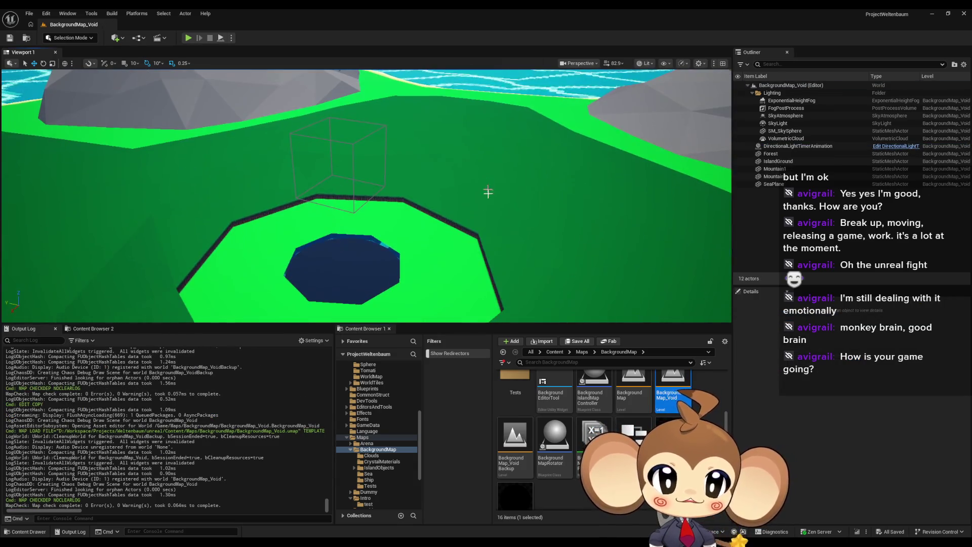
key(ctrl+v)
Parent the six actors from DirectionalLightTimerAnimation to SeaPlane under BackgroundMapRotator, then save.
click(779, 154)
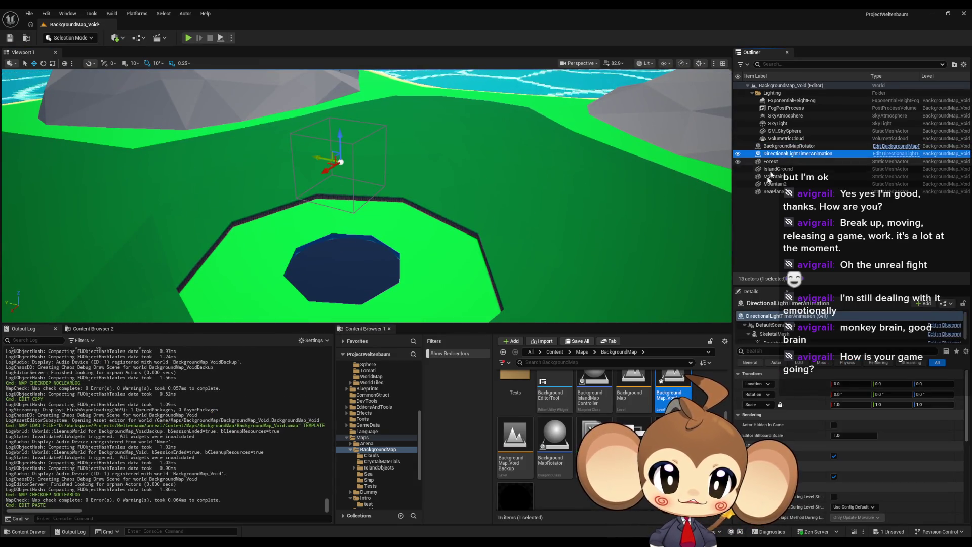
shift+click(770, 192)
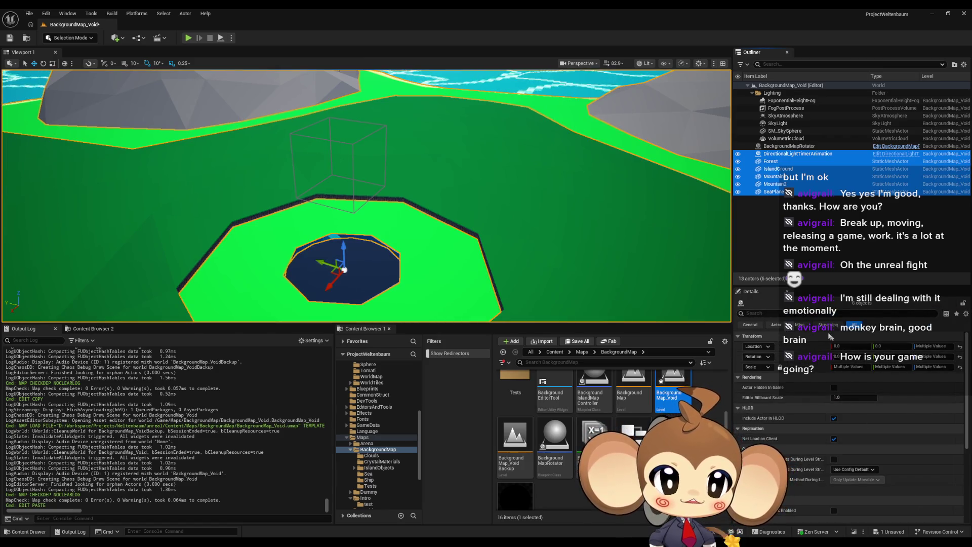
click(788, 193)
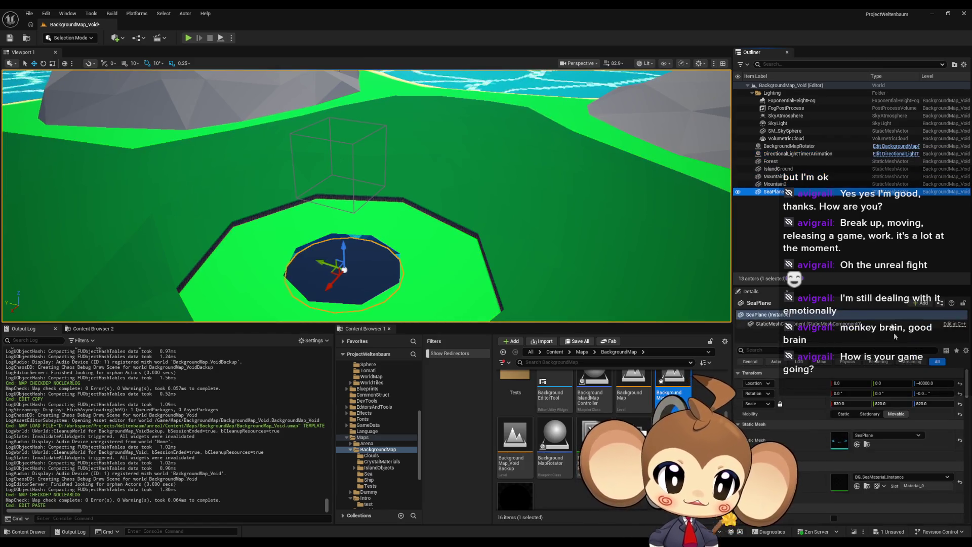
click(770, 324)
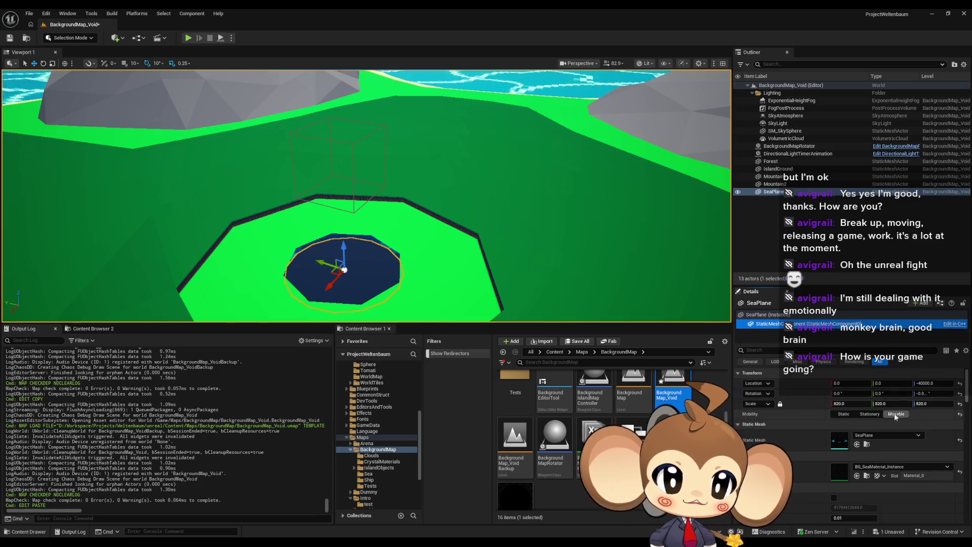
shift+click(772, 154)
drag(772, 154, 798, 146)
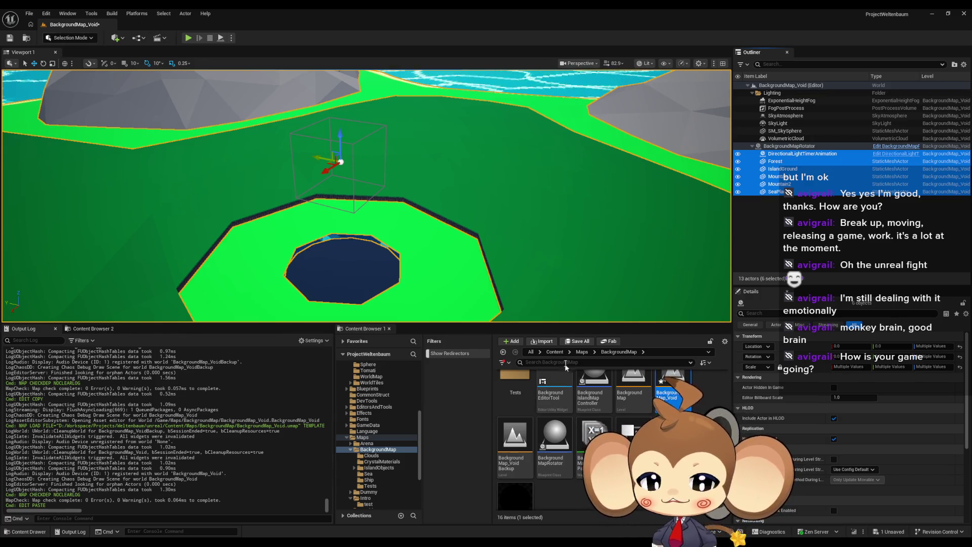
click(555, 352)
key(ctrl+shift+s)
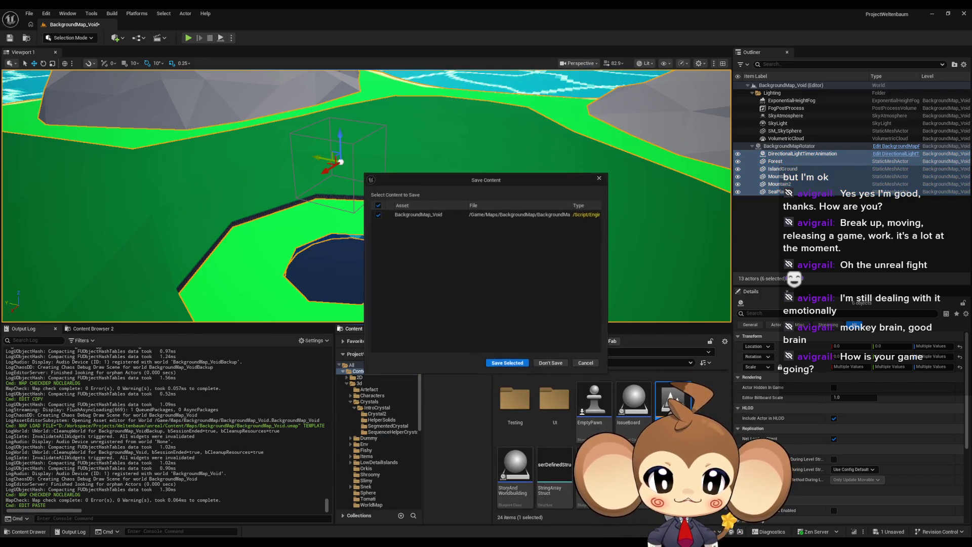
Save BackgroundMap_Void with Save Selected, then play-test the intro from Main again.
click(508, 363)
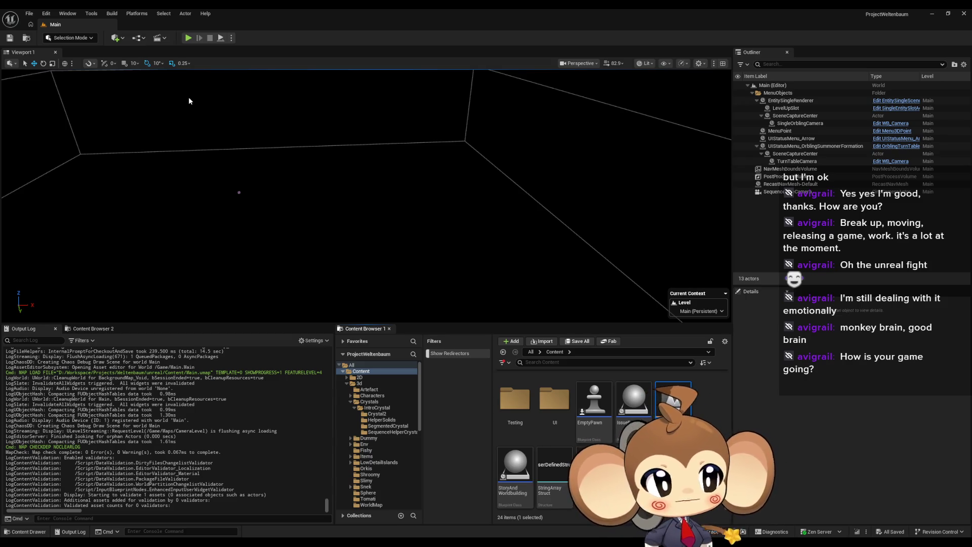
click(188, 38)
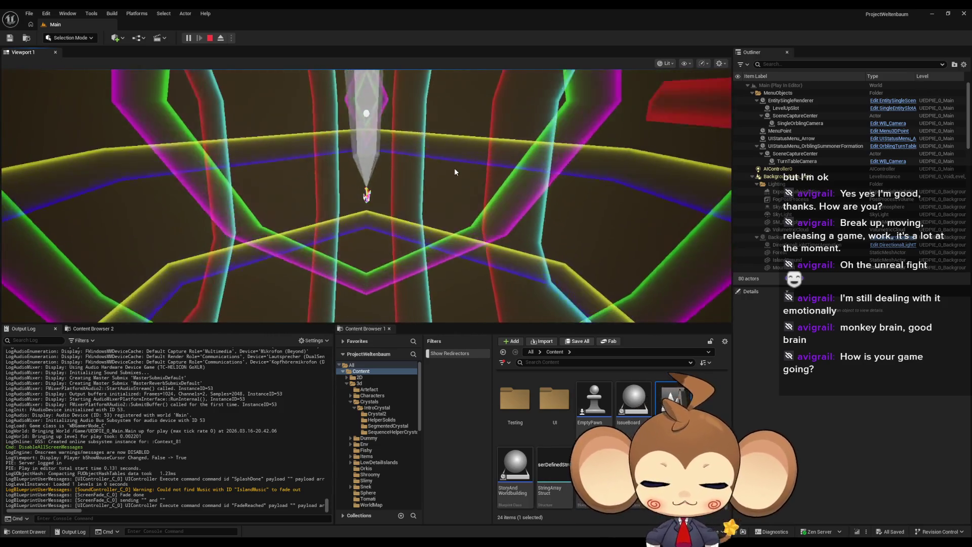
Toggle fullscreen, stop the play test, and browse to the Blueprints > Controllers content folder.
key(F11)
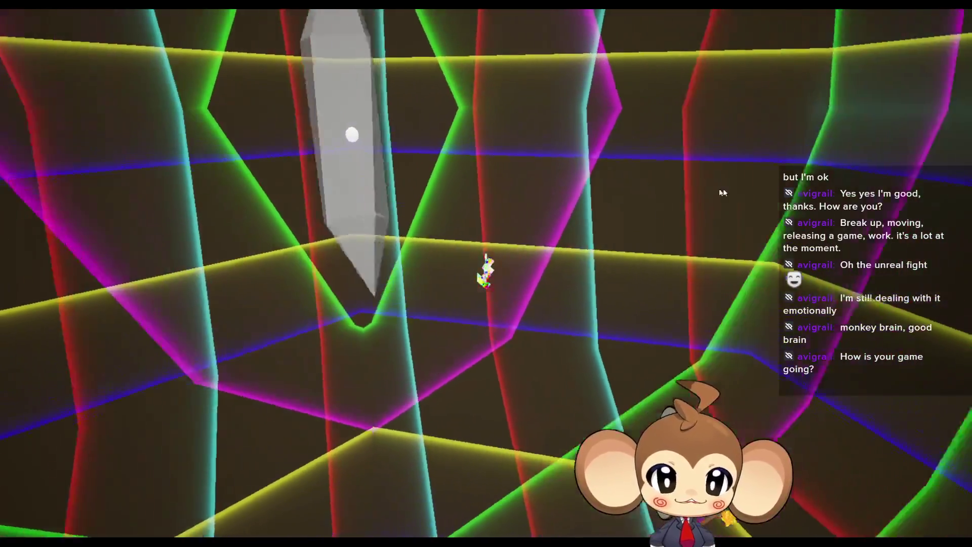
key(F11)
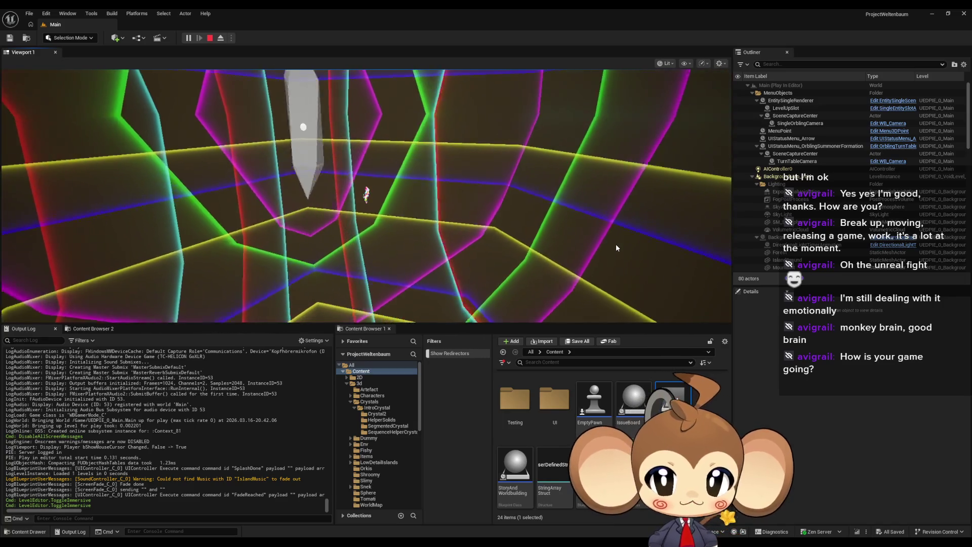
key(Escape)
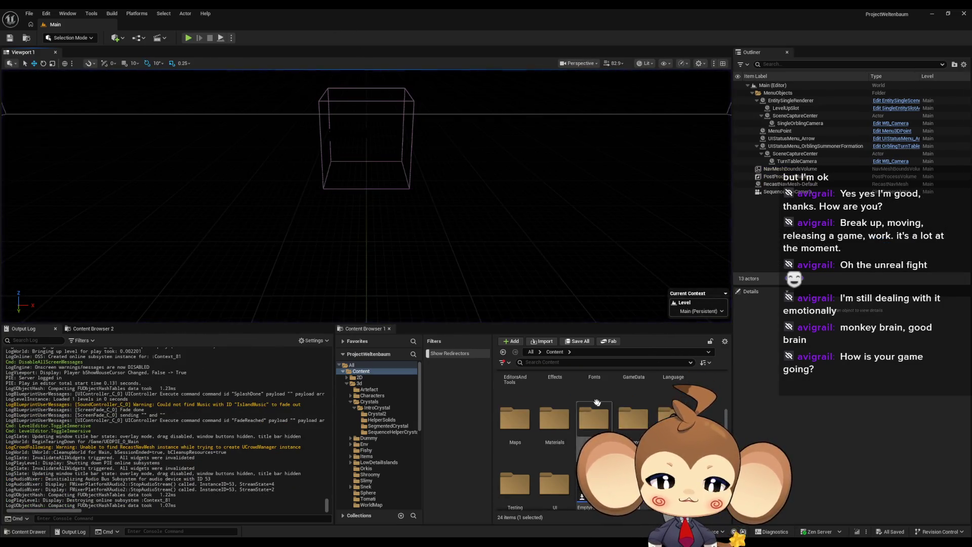
scroll(598, 402, up, 3)
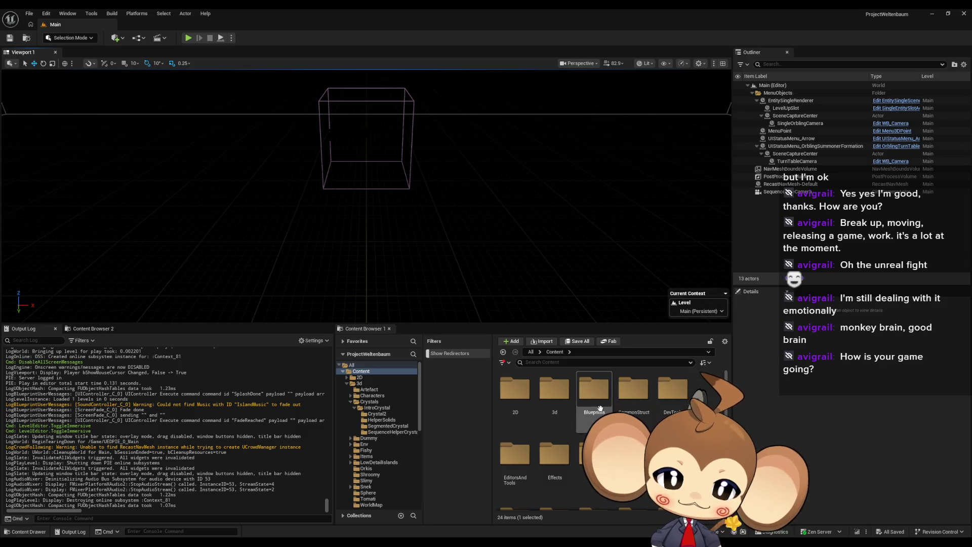
double_click(594, 388)
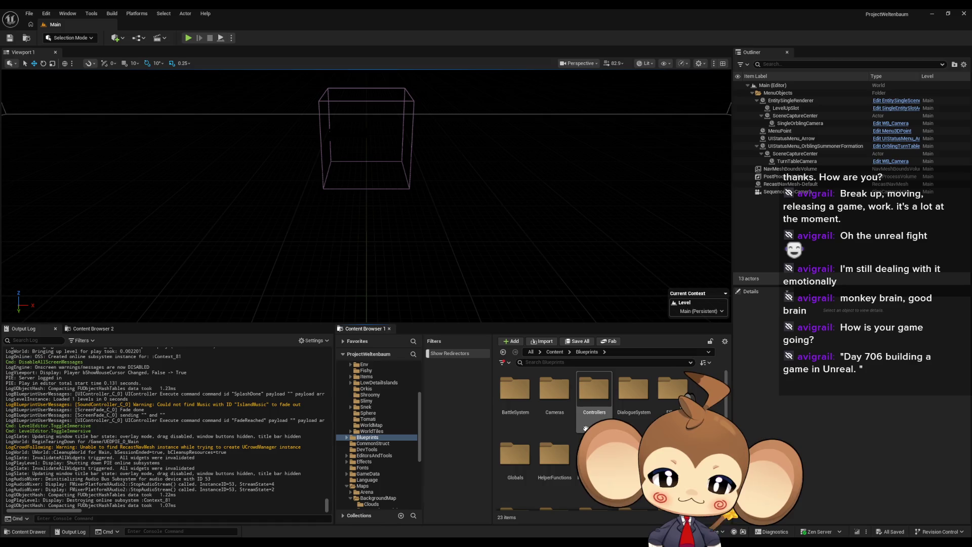
double_click(594, 389)
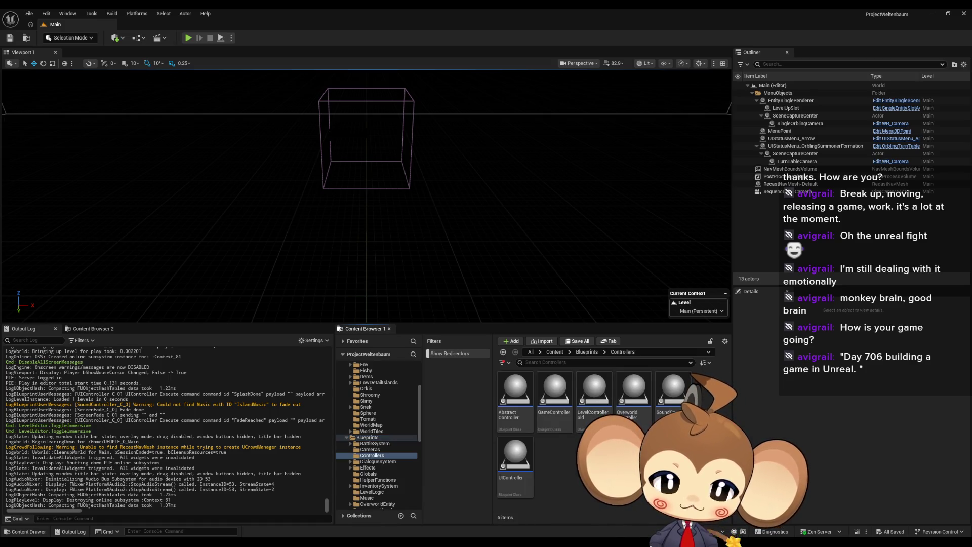
Open GameController and pan through its startup node chain, from Set Fade Screen to Cast To TimeController.
double_click(555, 392)
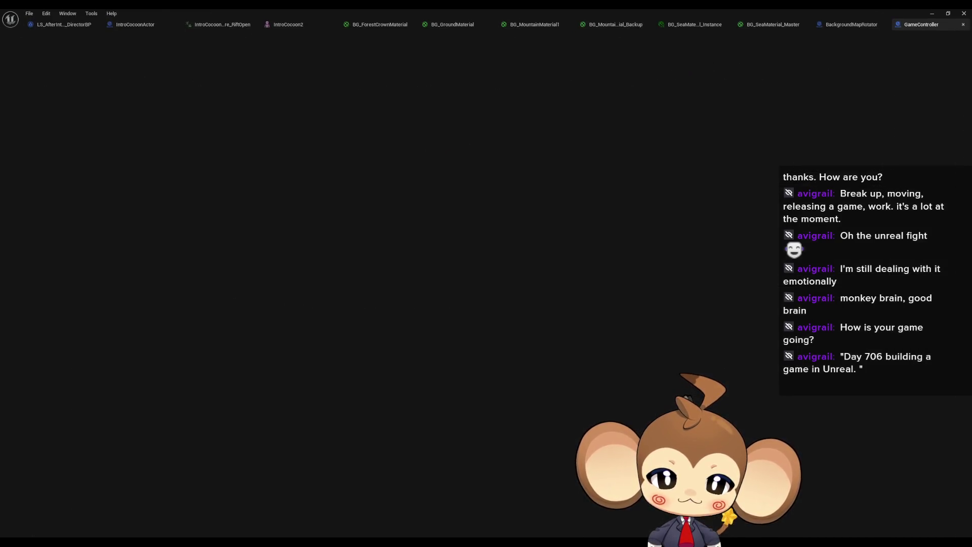
scroll(506, 319, down, 3)
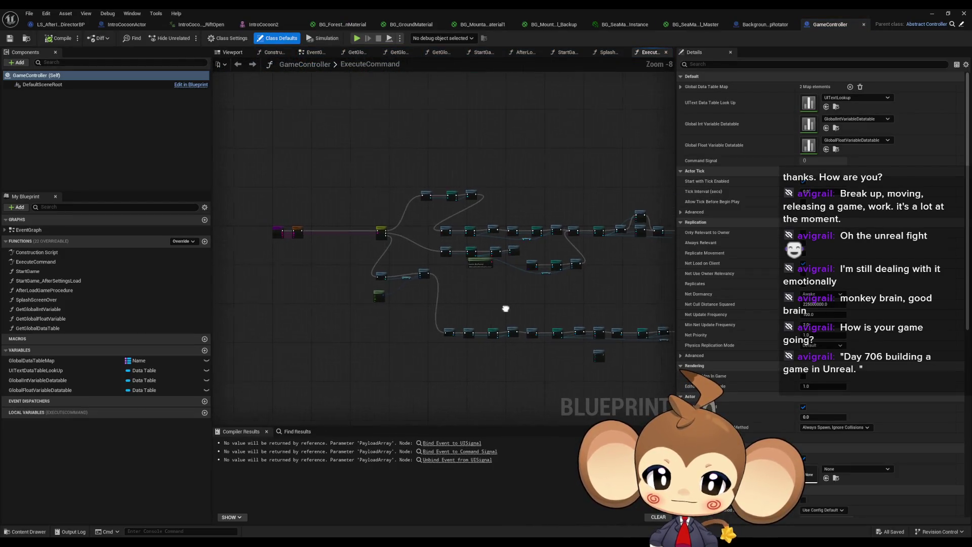
scroll(505, 308, up, 8)
scroll(458, 293, down, 2)
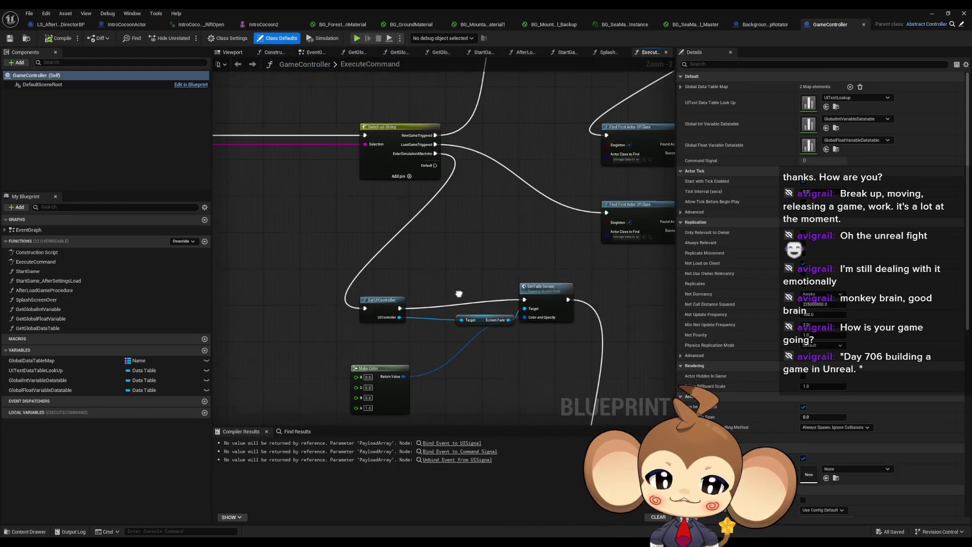
click(544, 289)
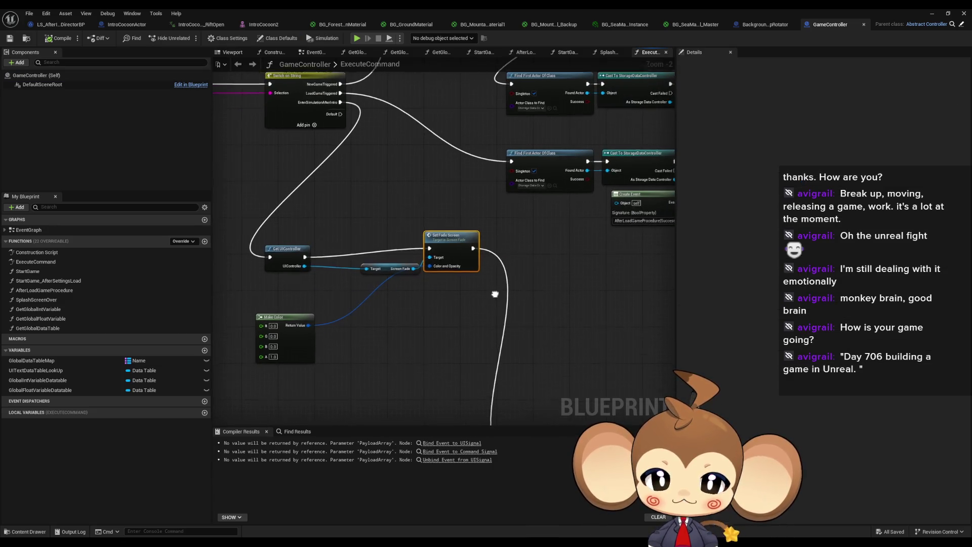
drag(494, 294, 436, 233)
drag(495, 273, 296, 266)
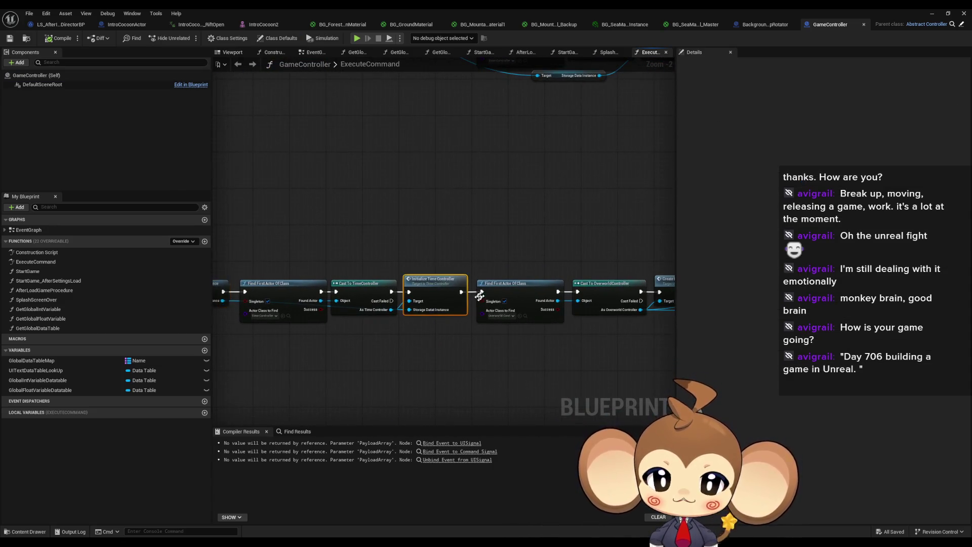
mouse_move(478, 296)
mouse_down()
mouse_move(323, 241)
mouse_move(263, 236)
mouse_up()
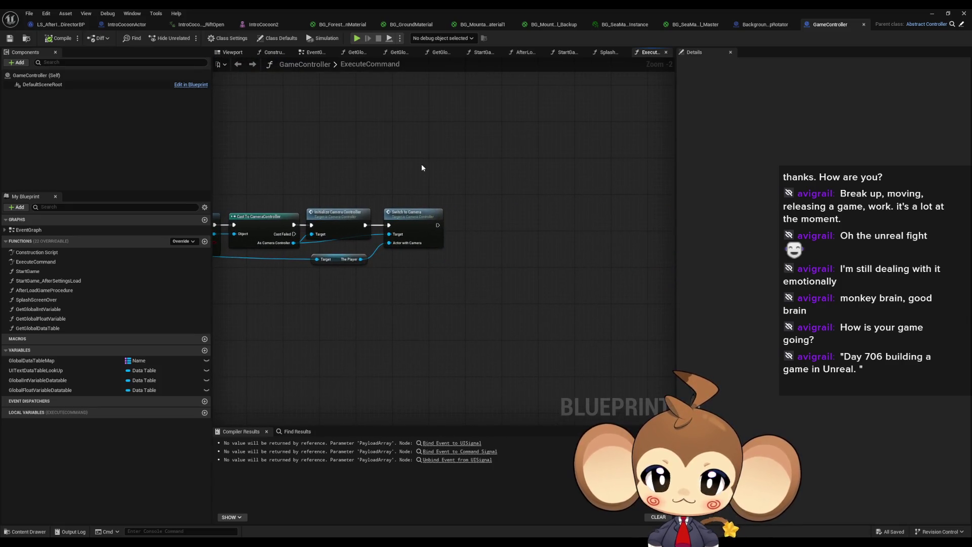
drag(419, 268, 431, 209)
drag(414, 261, 575, 275)
drag(433, 262, 581, 263)
drag(495, 301, 594, 302)
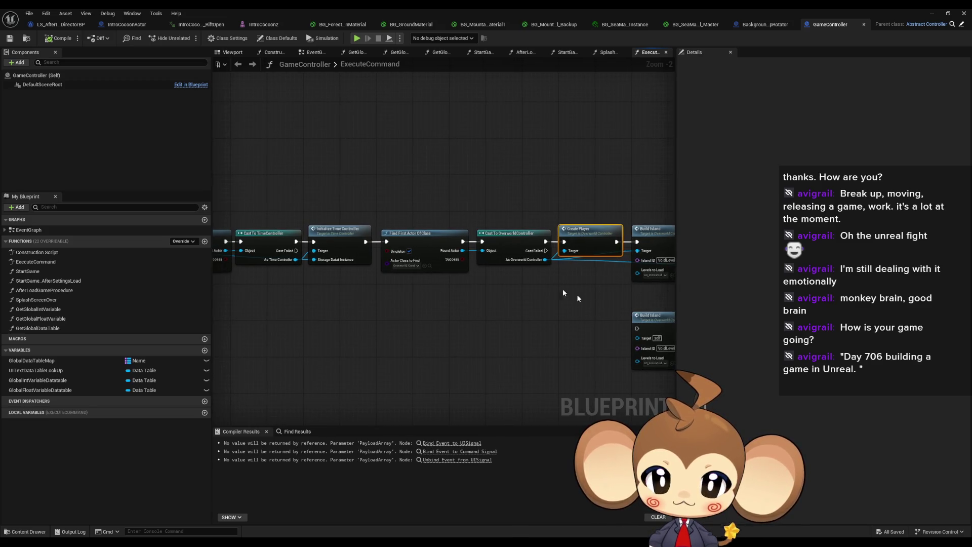
Select the Switch on String node and search the blueprints for EnterSimulationAfterIntro.
scroll(563, 288, down, 5)
scroll(445, 222, up, 6)
drag(438, 247, 274, 249)
click(542, 270)
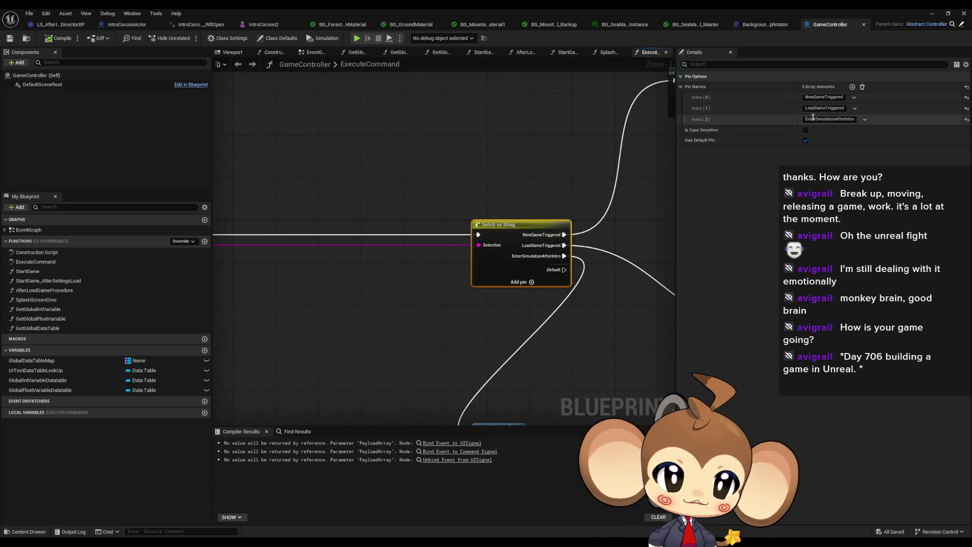
key(ctrl+f)
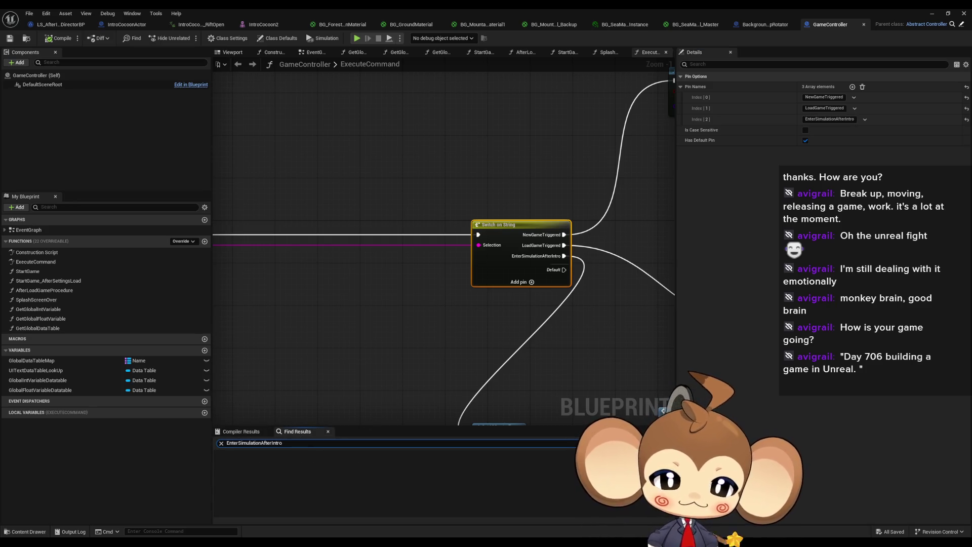
key(Return)
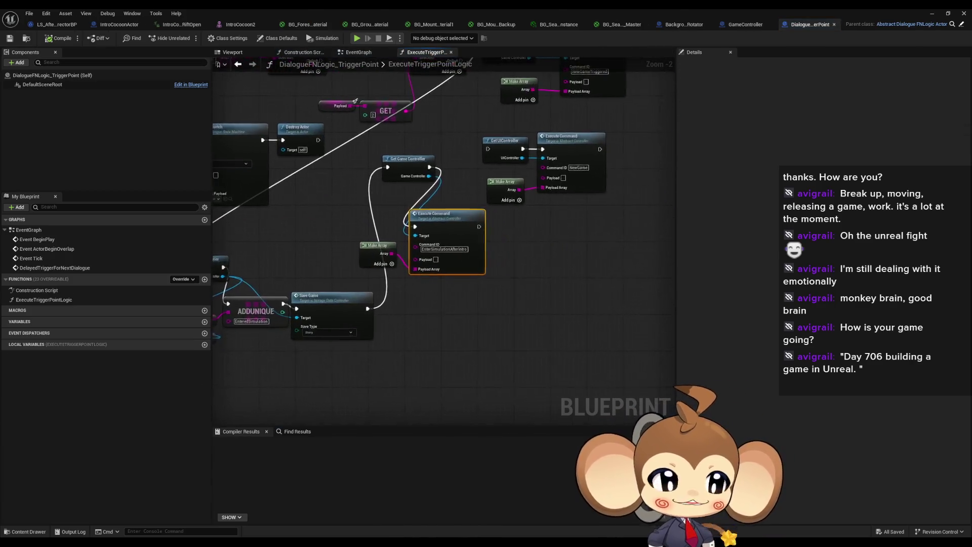
scroll(537, 293, down, 6)
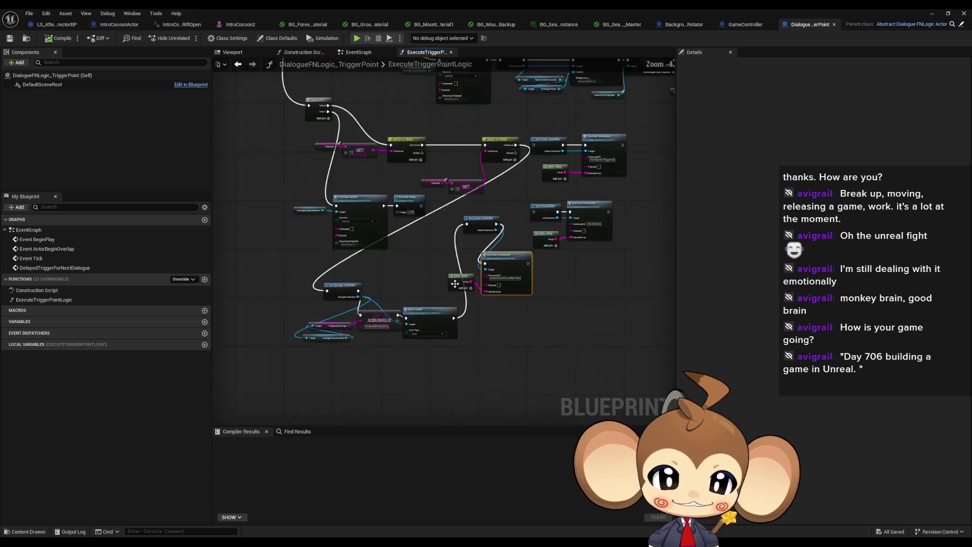
scroll(546, 289, up, 2)
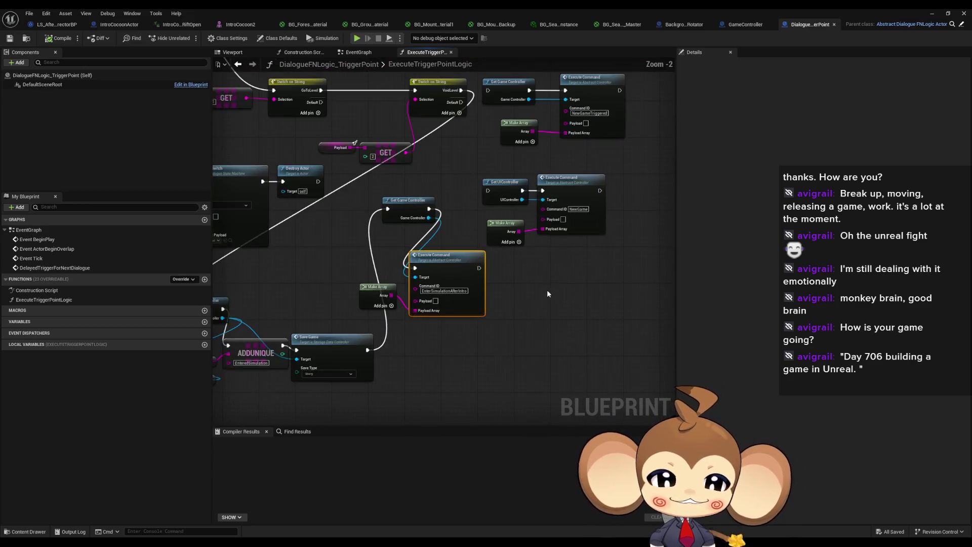
scroll(547, 289, up, 1)
scroll(417, 261, down, 4)
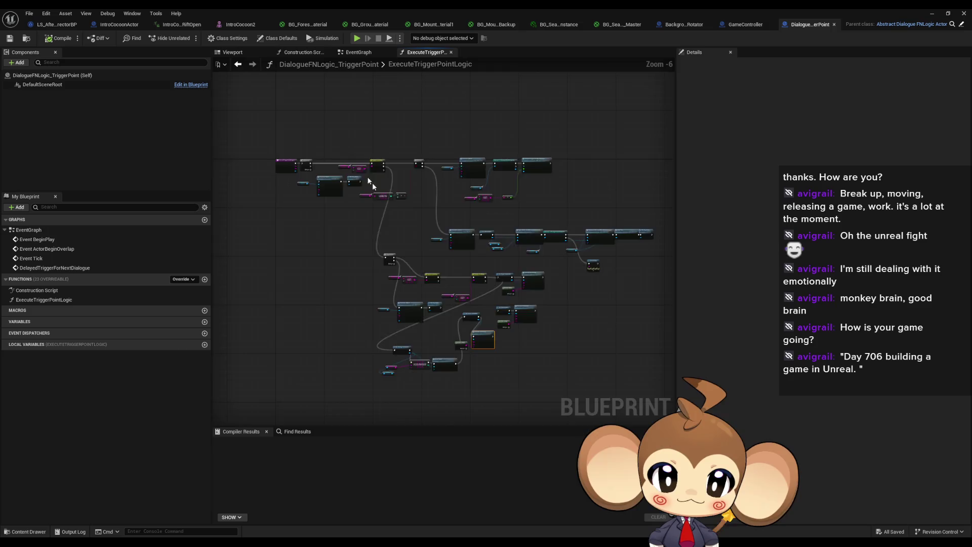
scroll(372, 182, up, 4)
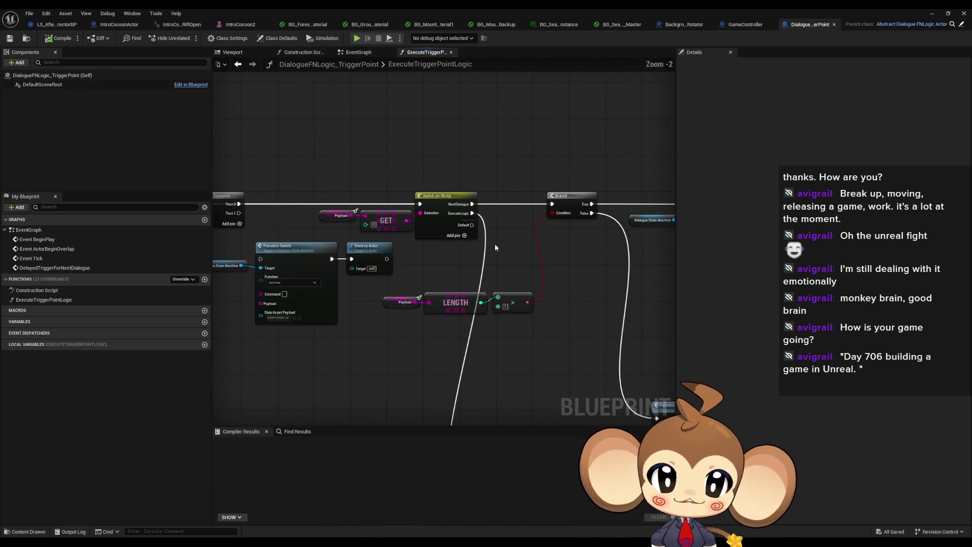
mouse_move(495, 247)
mouse_down()
mouse_move(456, 132)
mouse_move(416, 104)
mouse_up()
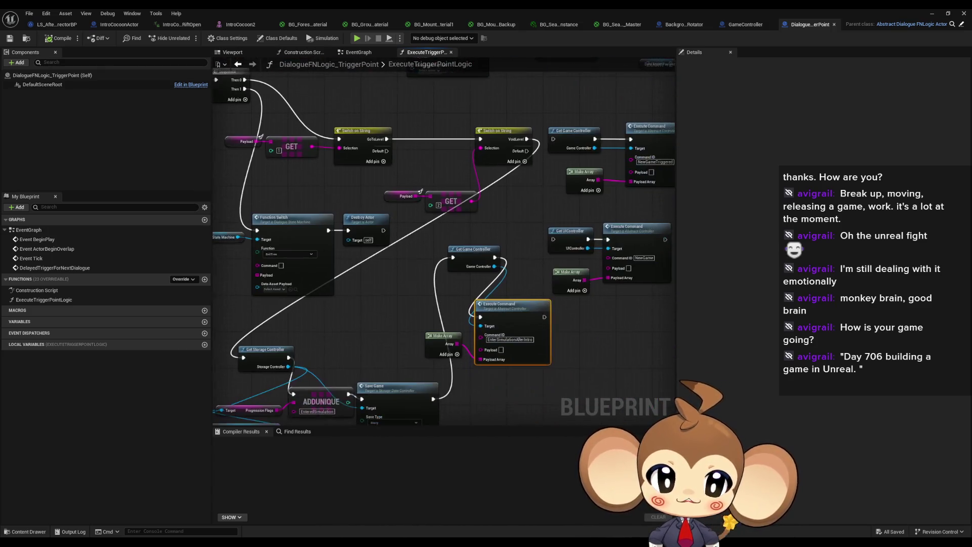
mouse_move(356, 181)
mouse_down()
mouse_move(489, 394)
mouse_move(635, 398)
mouse_up()
drag(296, 183, 361, 296)
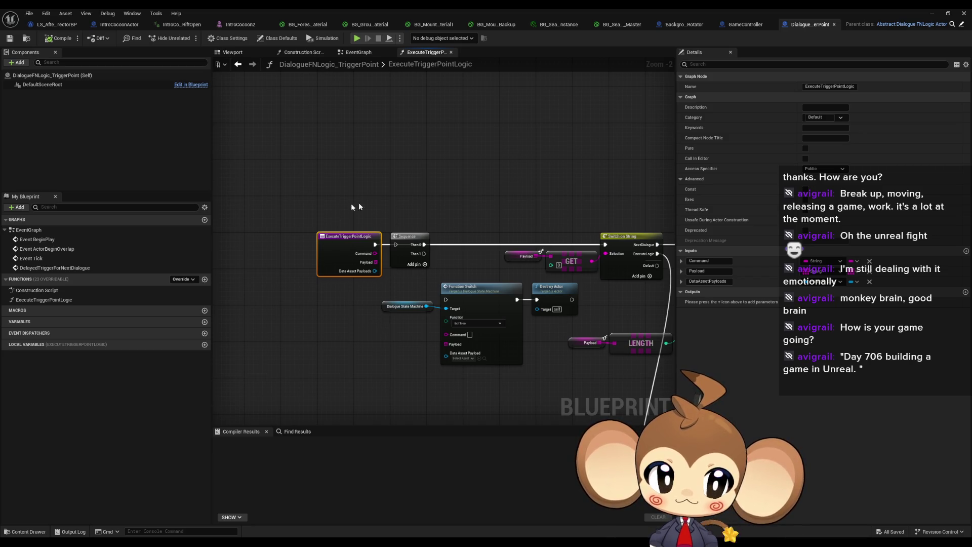
right_click(343, 239)
mouse_move(379, 318)
click(446, 345)
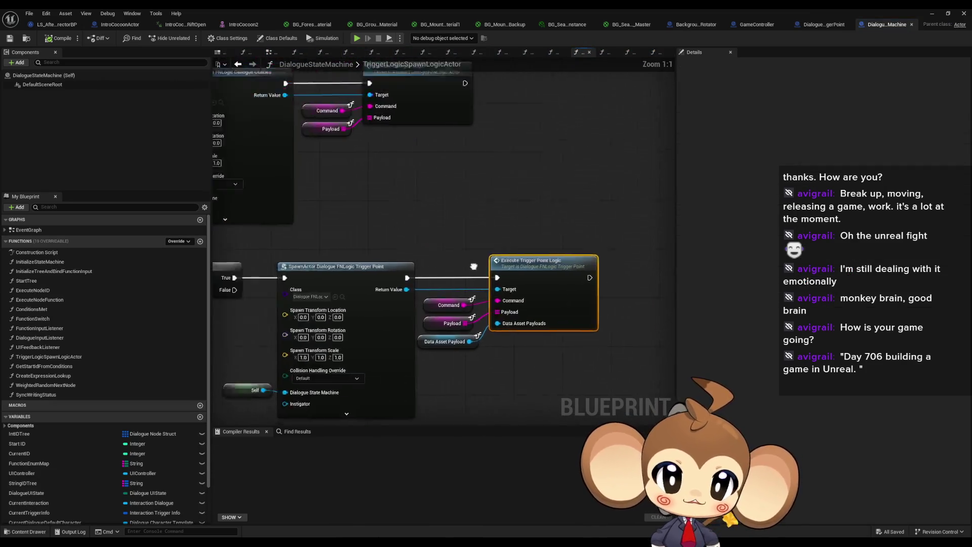
Zoom to the CONTAINS and Make Array nodes, then return to DialogueFNLogic_TriggerPoint.
scroll(475, 300, up, 2)
scroll(591, 363, up, 1)
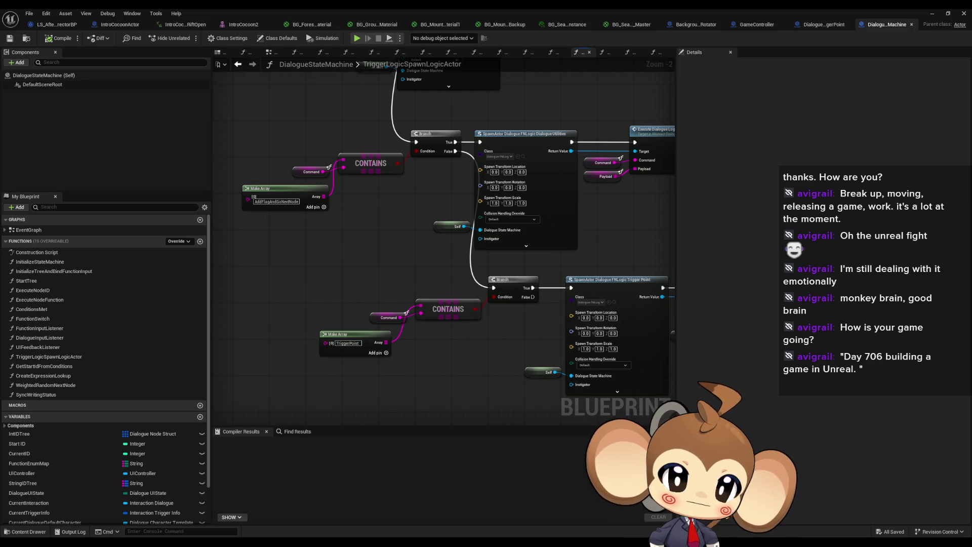
key(alt+Left)
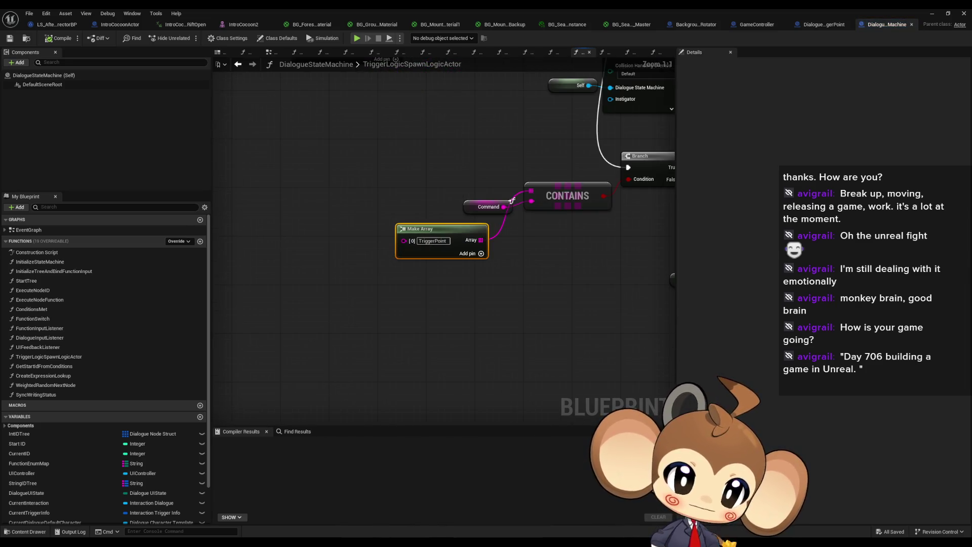
key(alt+Left)
Open the DelayedTriggerForNextDialogue event, clear the selection, and minimize the Blueprint editor.
scroll(405, 278, down, 3)
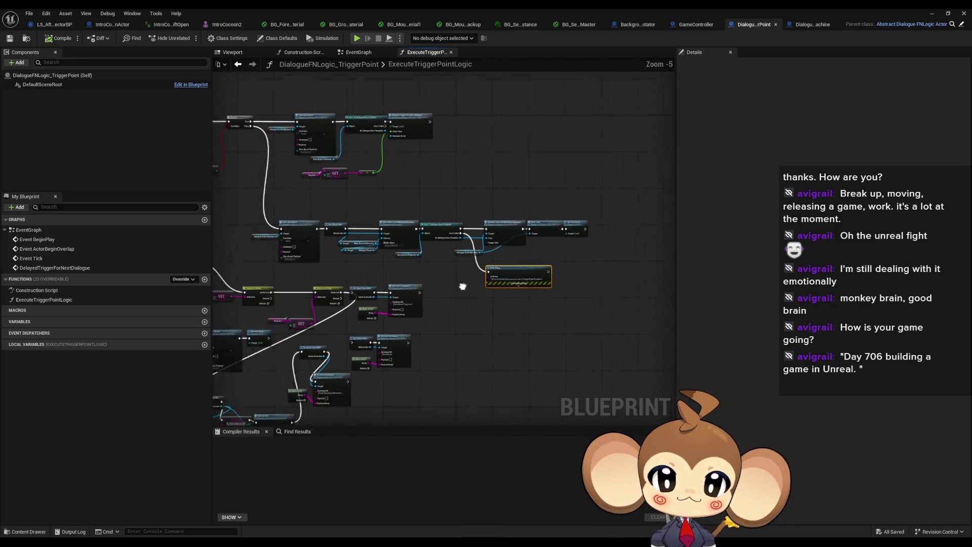
scroll(421, 203, up, 1)
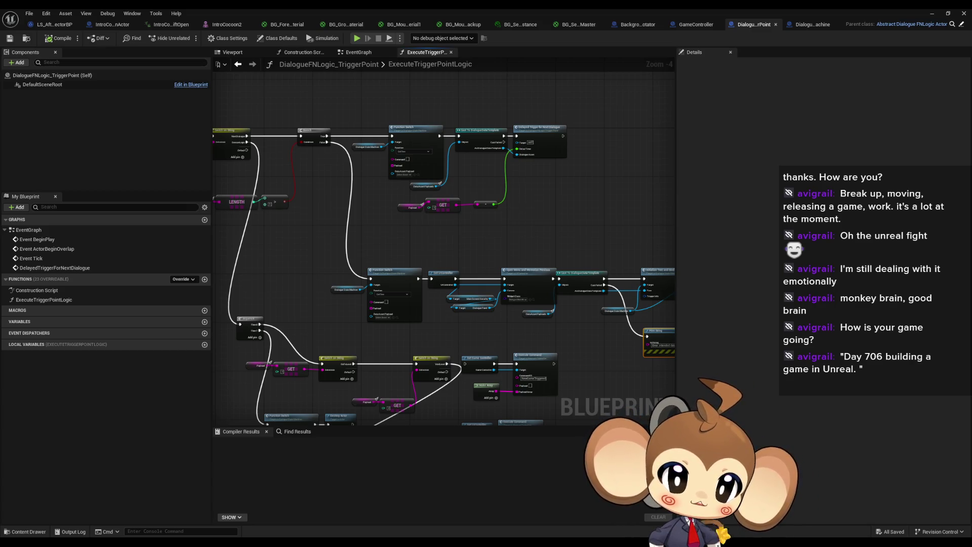
double_click(54, 268)
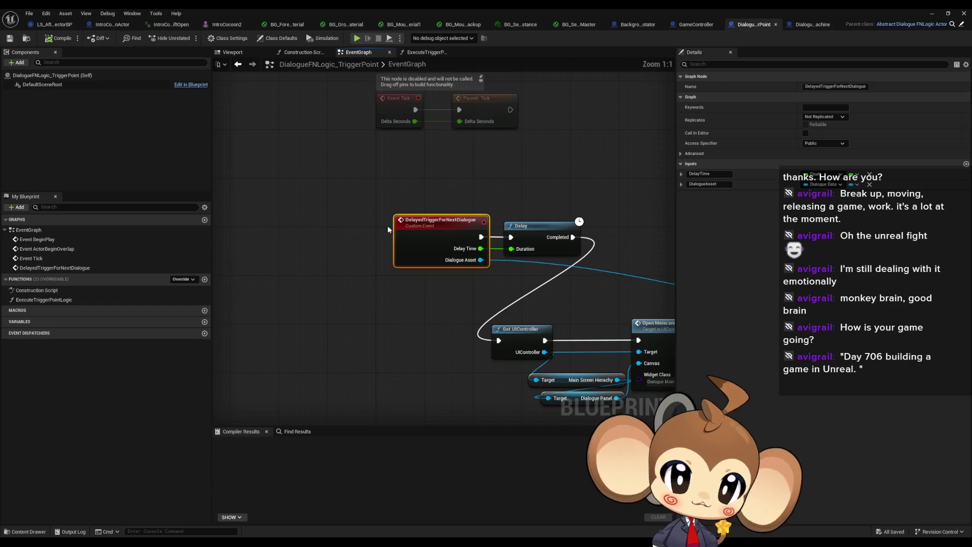
click(428, 212)
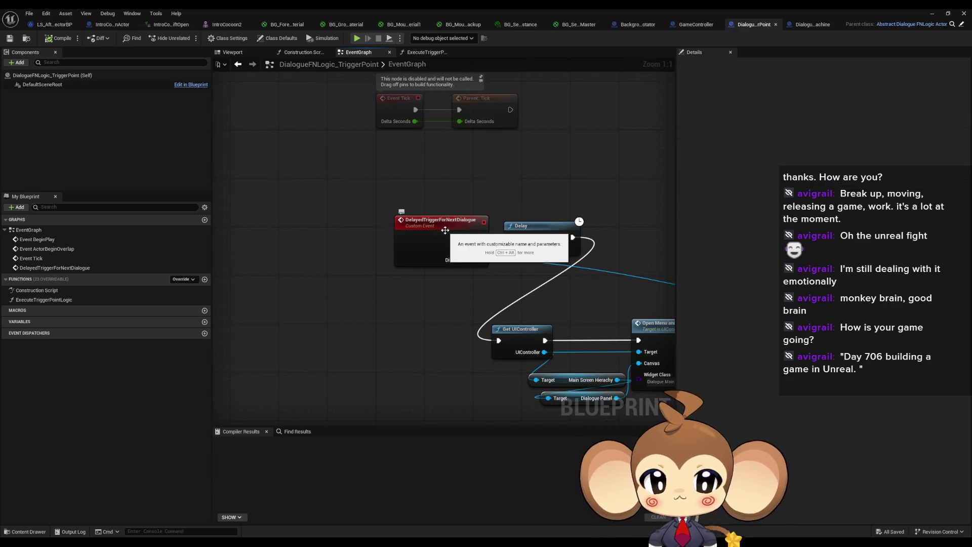
click(932, 14)
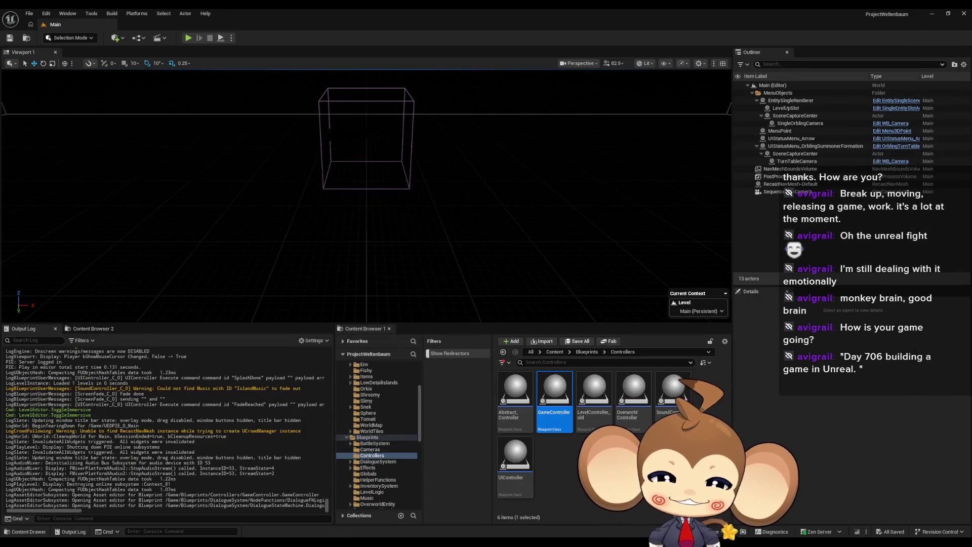
Reopen GameController and step through the StartGame, StartGame_AfterSettingsLoad and SplashScreenOver function graphs.
double_click(554, 394)
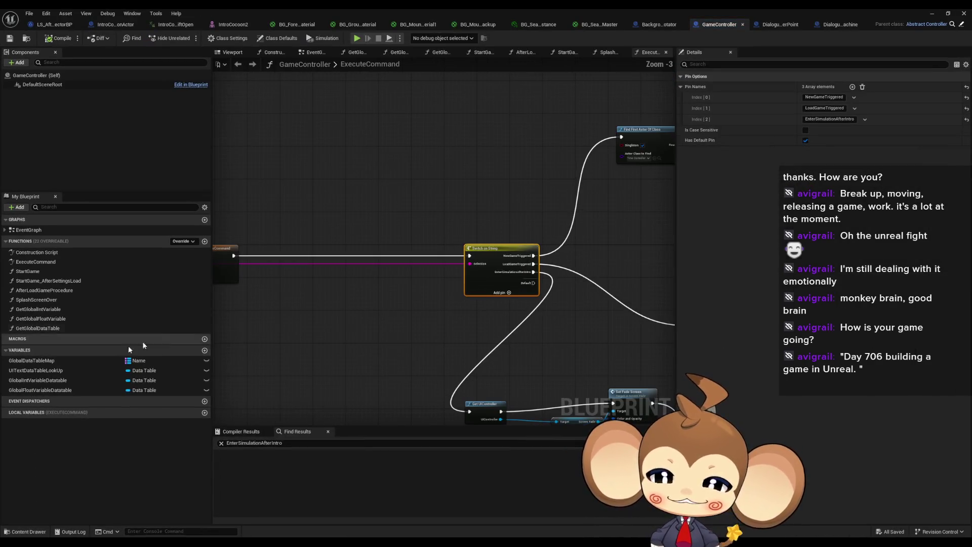
click(32, 272)
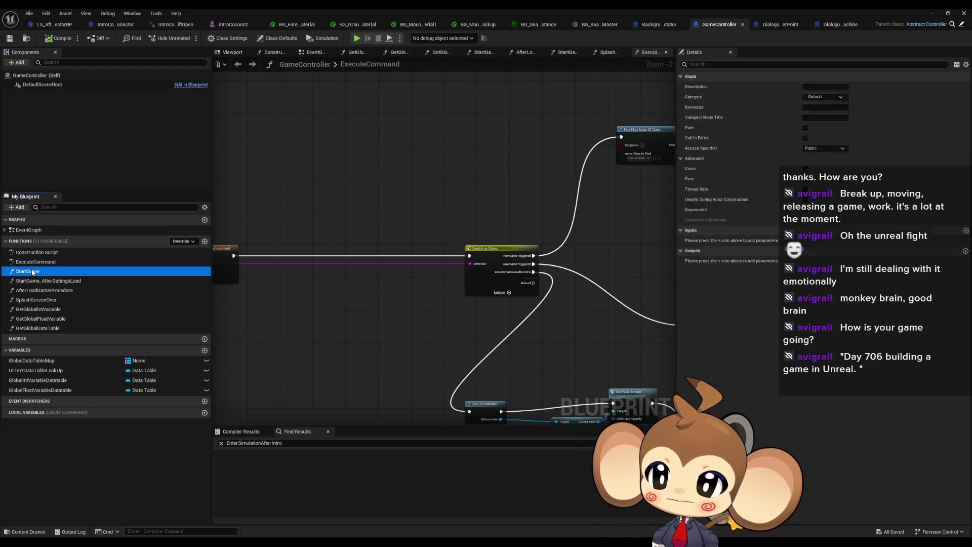
double_click(32, 272)
drag(559, 310, 484, 363)
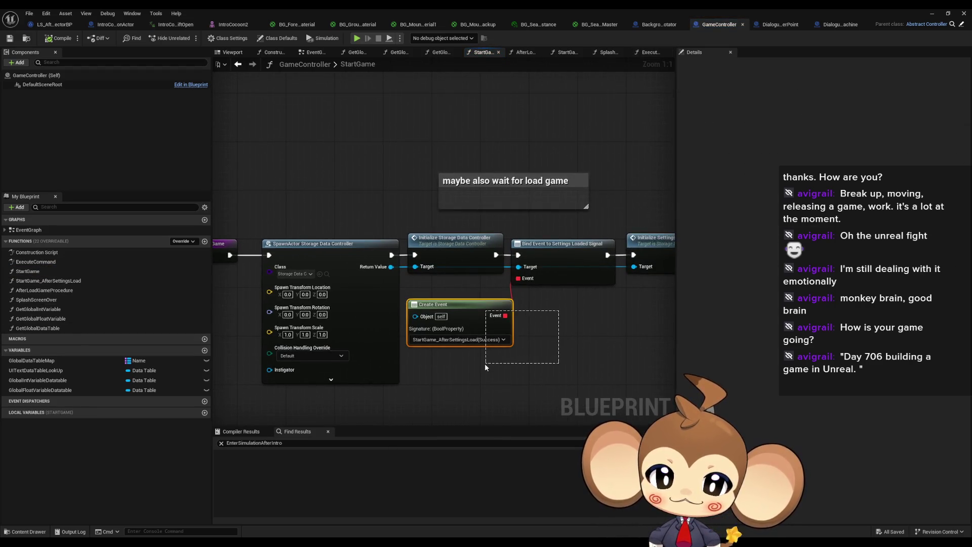
double_click(48, 280)
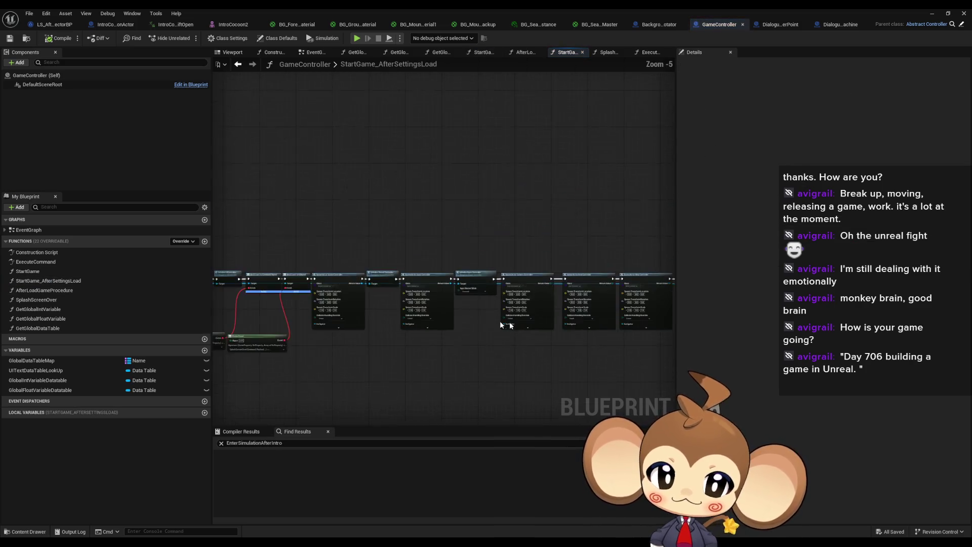
scroll(501, 324, up, 5)
drag(582, 220, 632, 325)
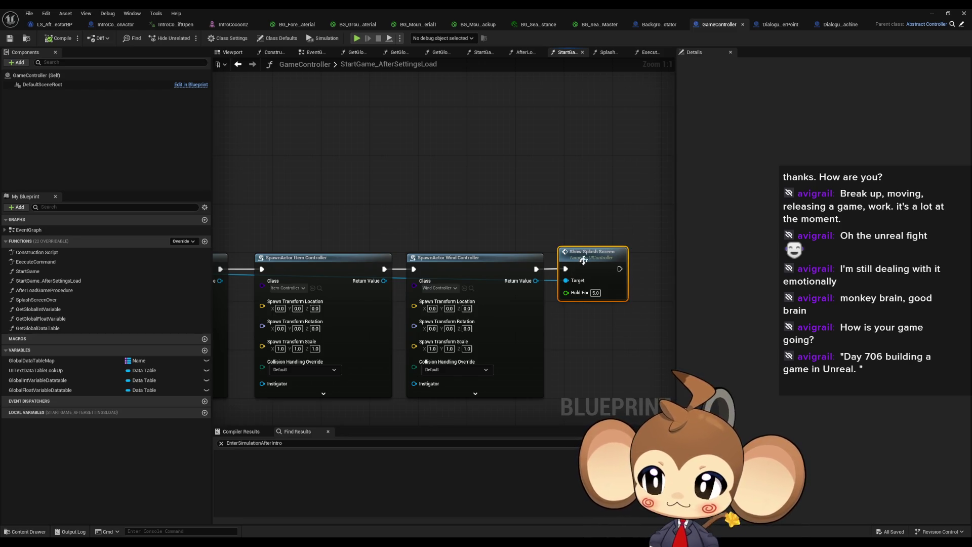
double_click(36, 300)
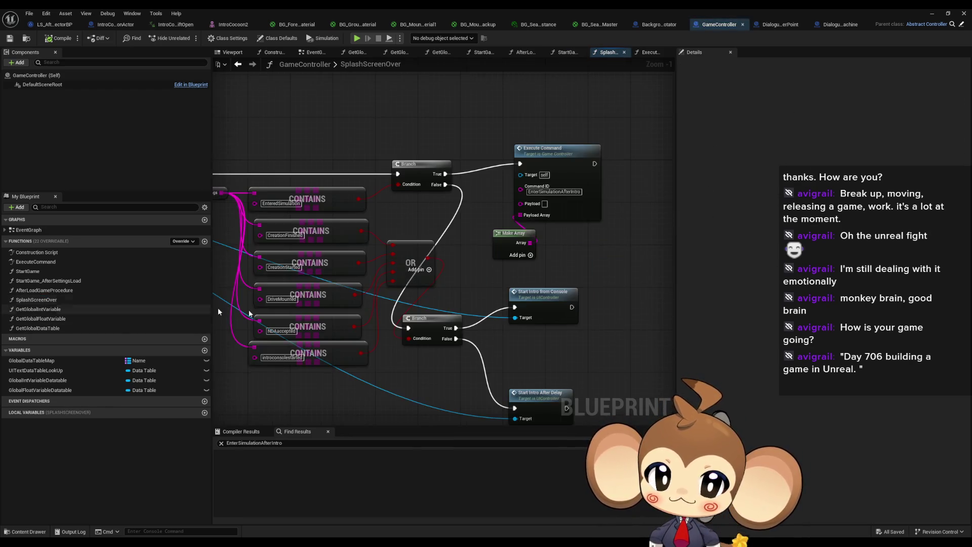
Review the CONTAINS, OR, Branch and Start Intro After Delay nodes in SplashScreenOver.
scroll(218, 311, down, 4)
scroll(644, 319, up, 4)
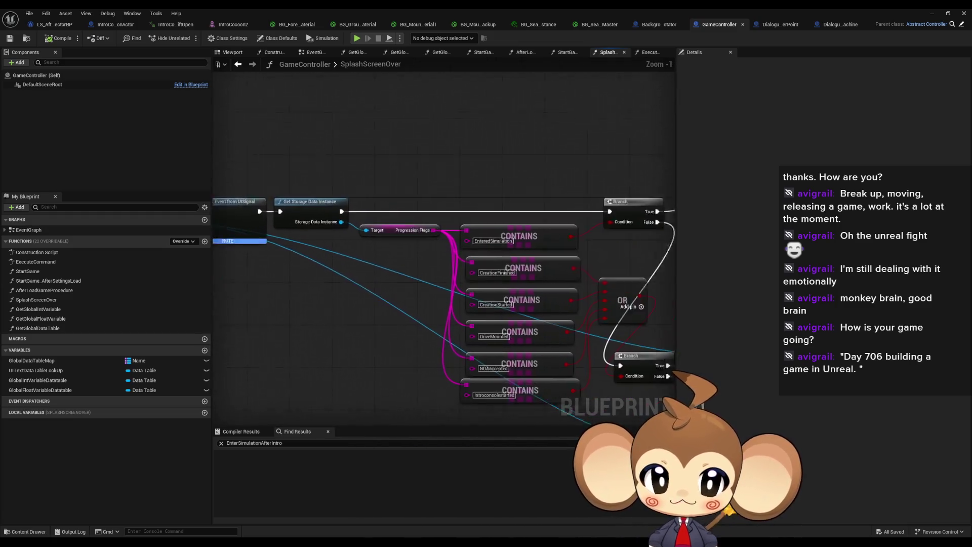
drag(475, 263, 368, 232)
mouse_move(516, 245)
mouse_down()
mouse_move(424, 207)
mouse_move(410, 160)
mouse_move(429, 202)
mouse_move(516, 250)
mouse_move(415, 221)
mouse_up()
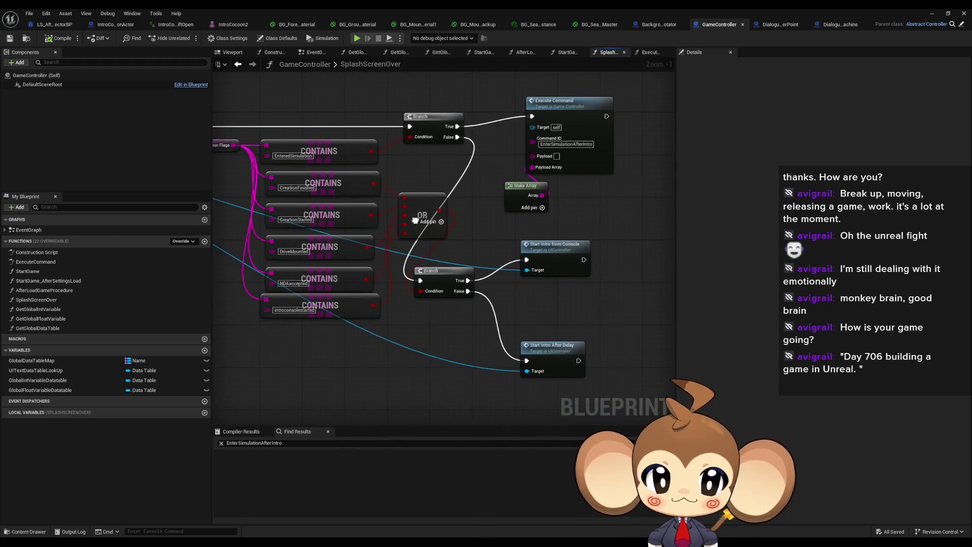
drag(560, 337, 588, 386)
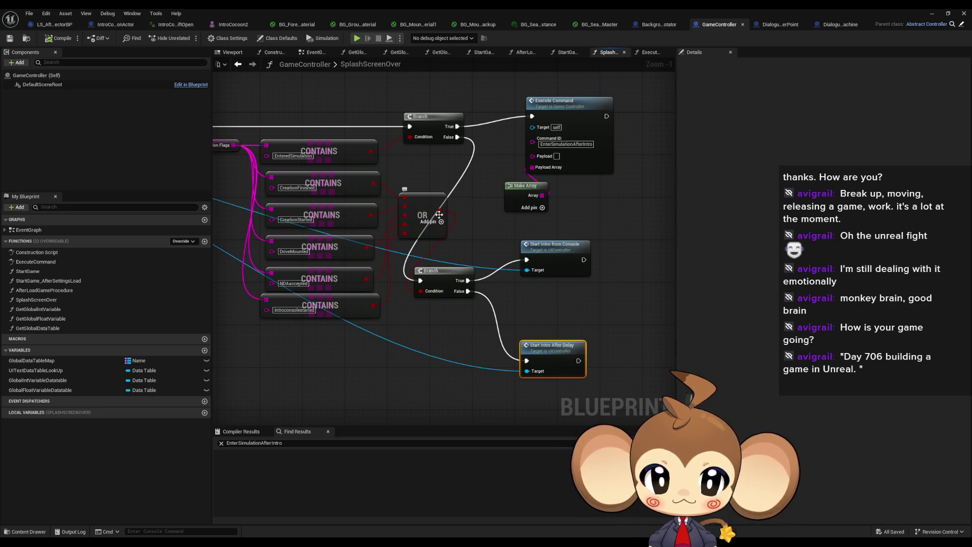
mouse_move(439, 214)
mouse_down()
mouse_move(520, 235)
mouse_move(526, 314)
mouse_up()
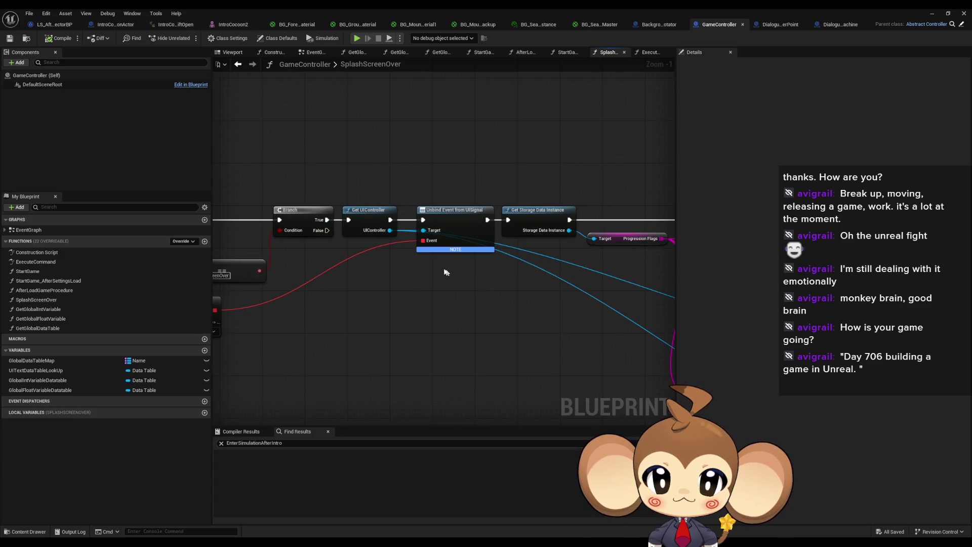
mouse_move(445, 272)
mouse_down()
mouse_move(284, 257)
mouse_move(553, 317)
mouse_up()
scroll(552, 318, up, 1)
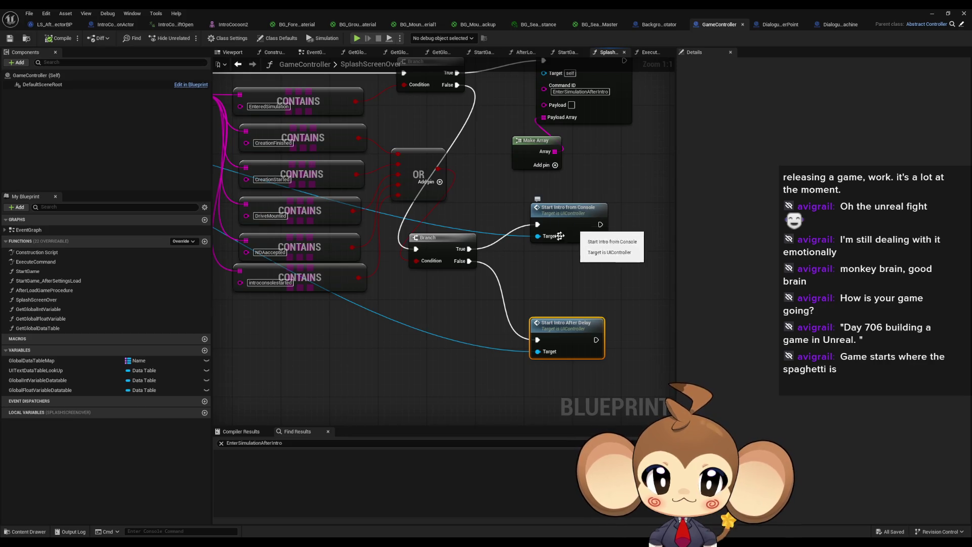
scroll(559, 235, down, 3)
Wire Get Storage Data Instance's exec output directly into Start Intro After Delay.
drag(206, 144, 312, 149)
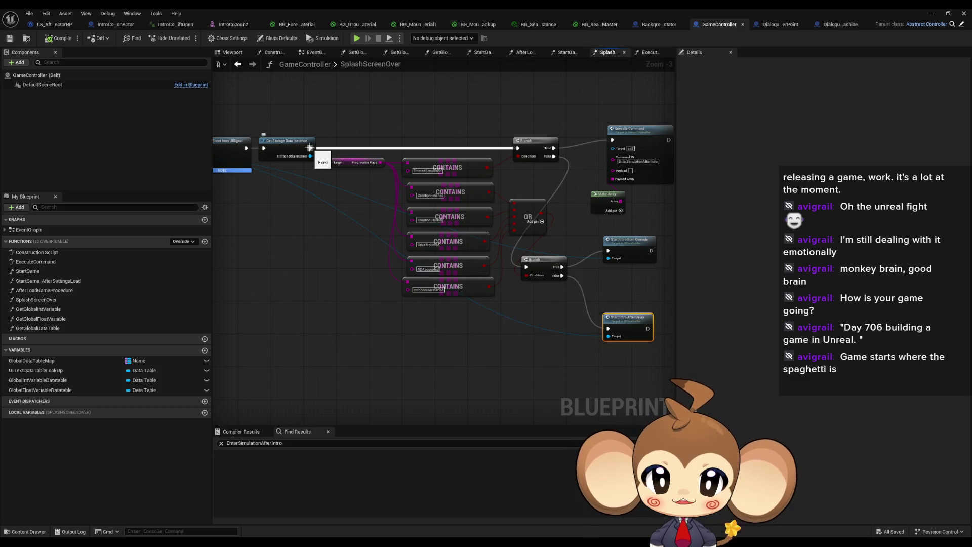
drag(310, 148, 608, 328)
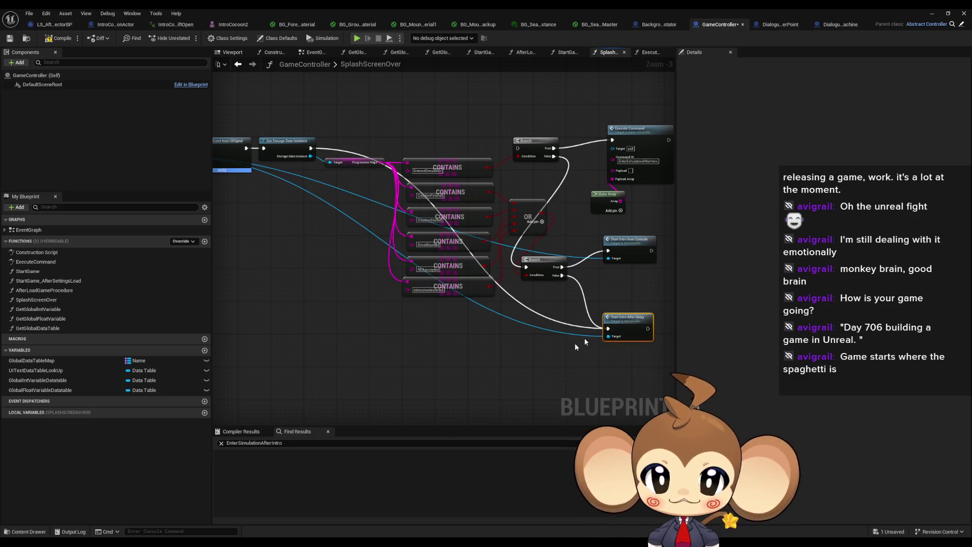
click(517, 375)
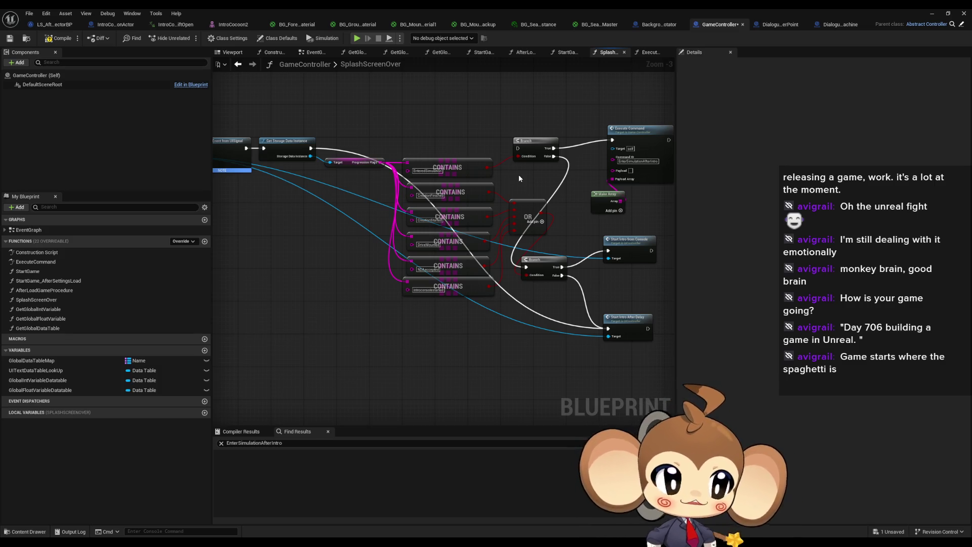
Play-test the level fullscreen, advancing three dialogue lines to the 'Accesspoint ready. Enter? y/n' prompt.
click(932, 17)
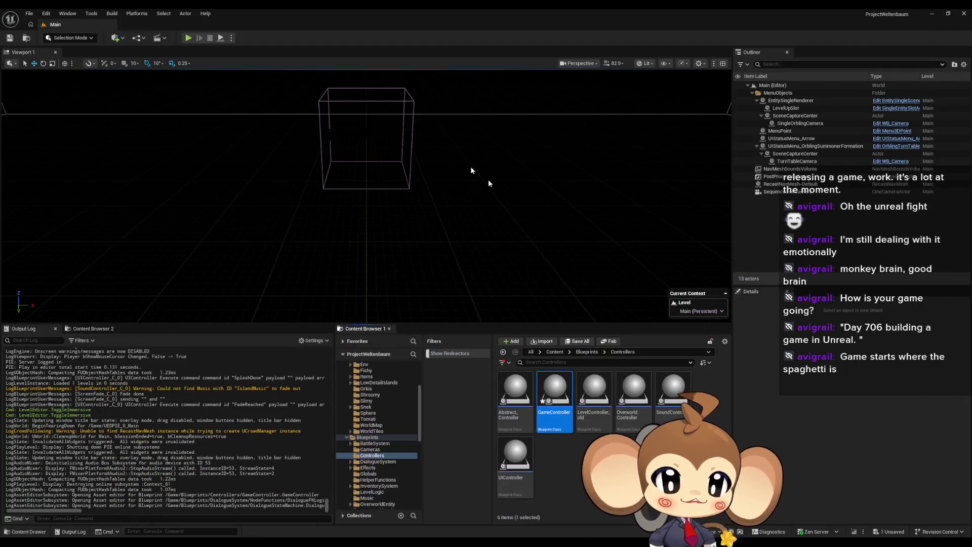
click(188, 38)
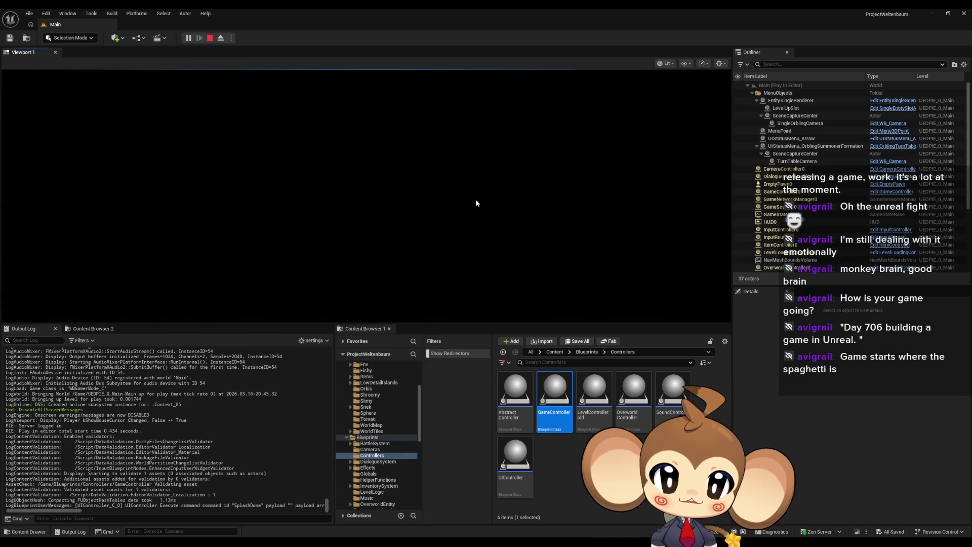
key(F11)
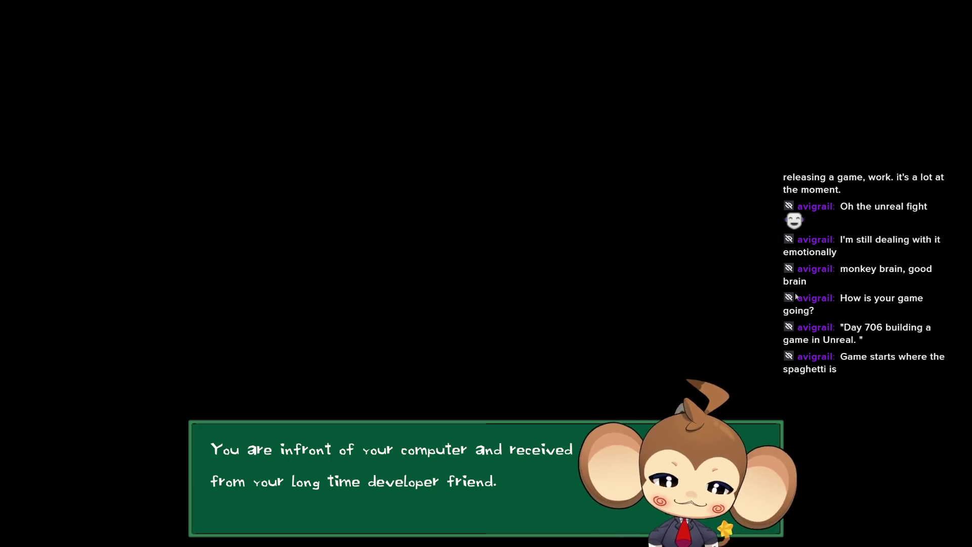
key(Return)
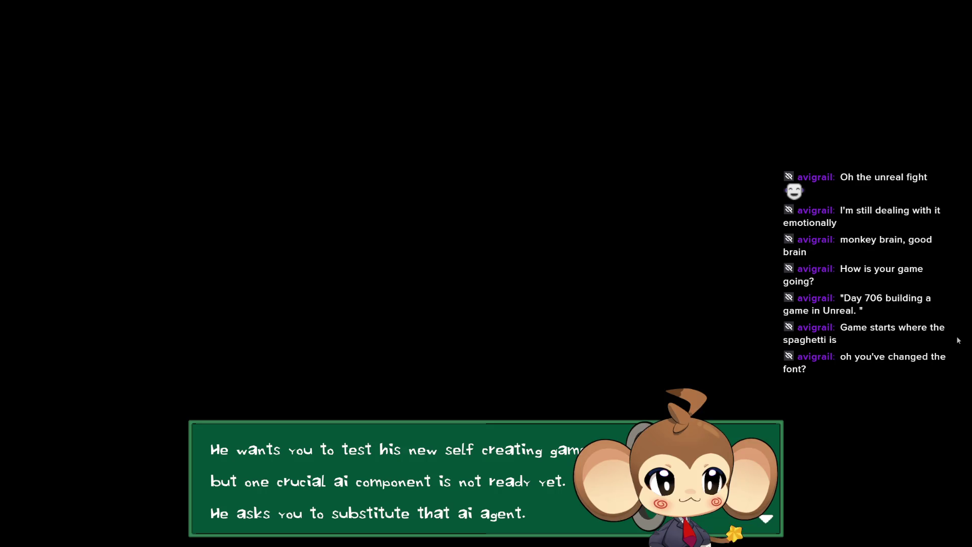
key(Return)
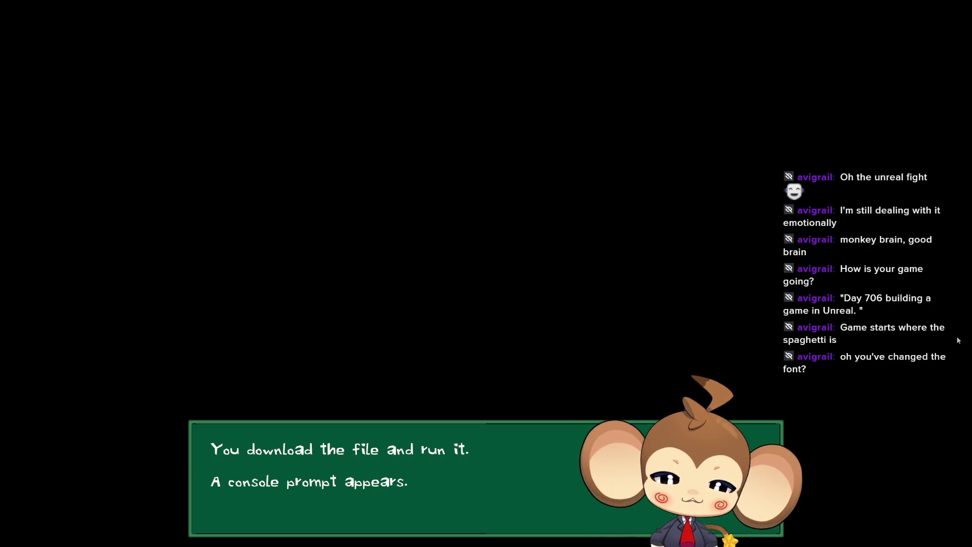
key(Return)
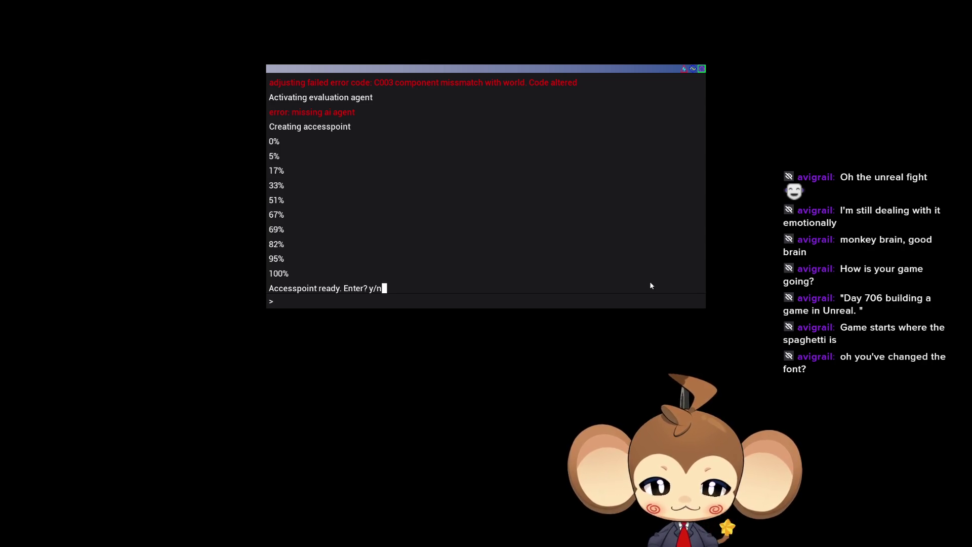
key(F11)
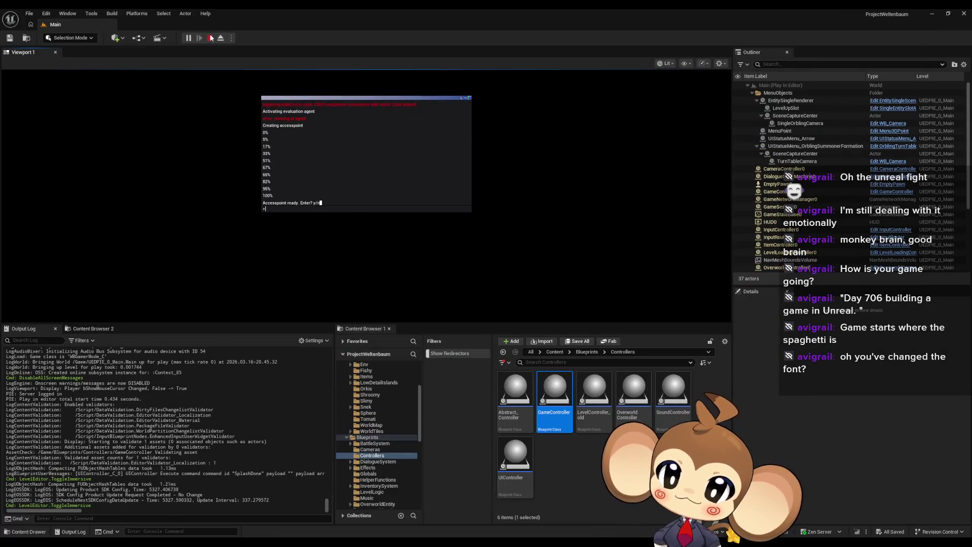
Stop playing, rewire Get Storage Data Instance's exec output to the Branch, and select the SplashScreenOver entry.
click(211, 38)
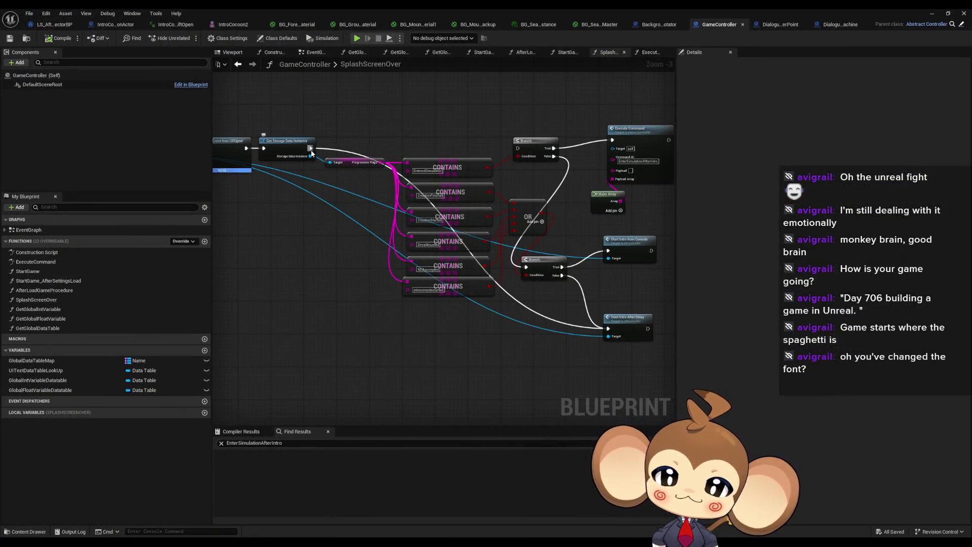
drag(311, 148, 518, 150)
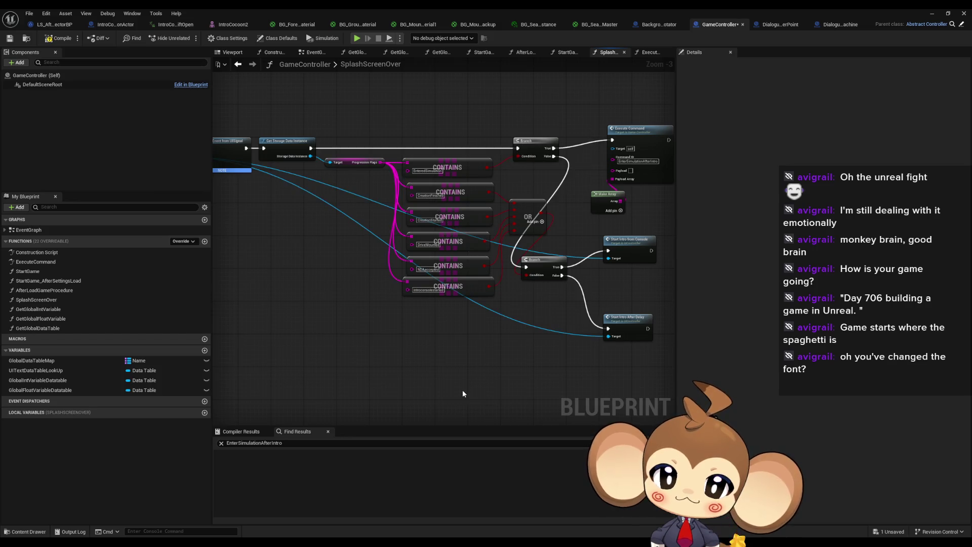
drag(428, 378, 760, 416)
drag(501, 214, 535, 219)
click(337, 183)
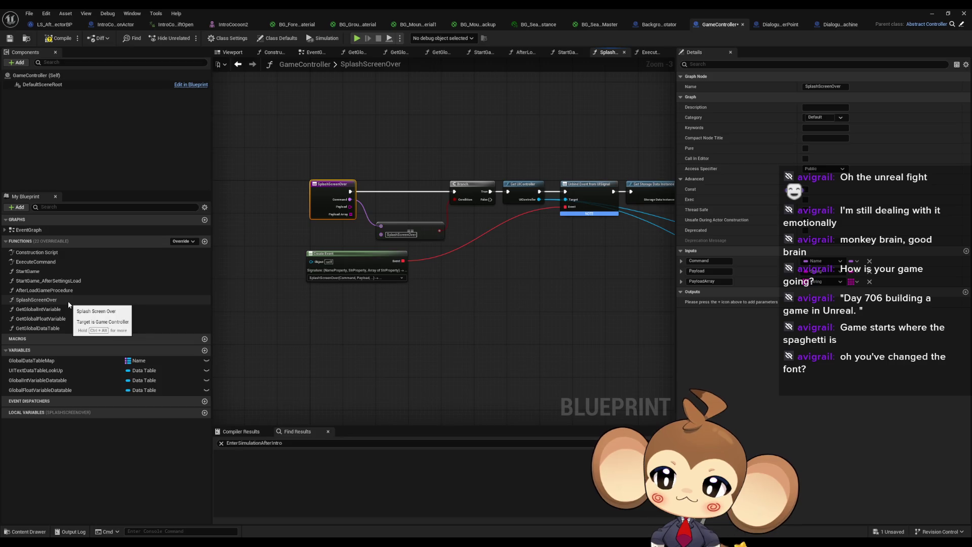
Inspect the StartGame graph around the Initialize Settings Data node.
double_click(41, 271)
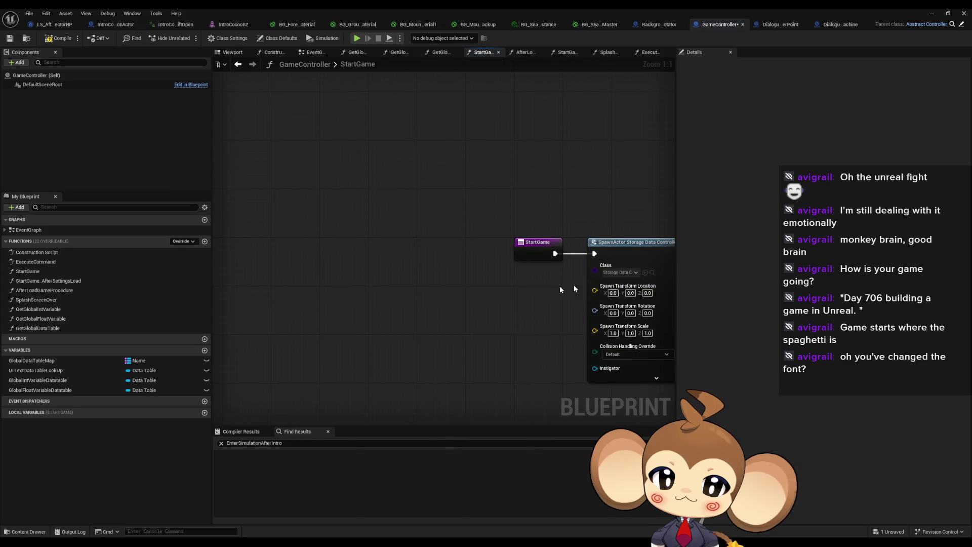
drag(540, 267, 252, 246)
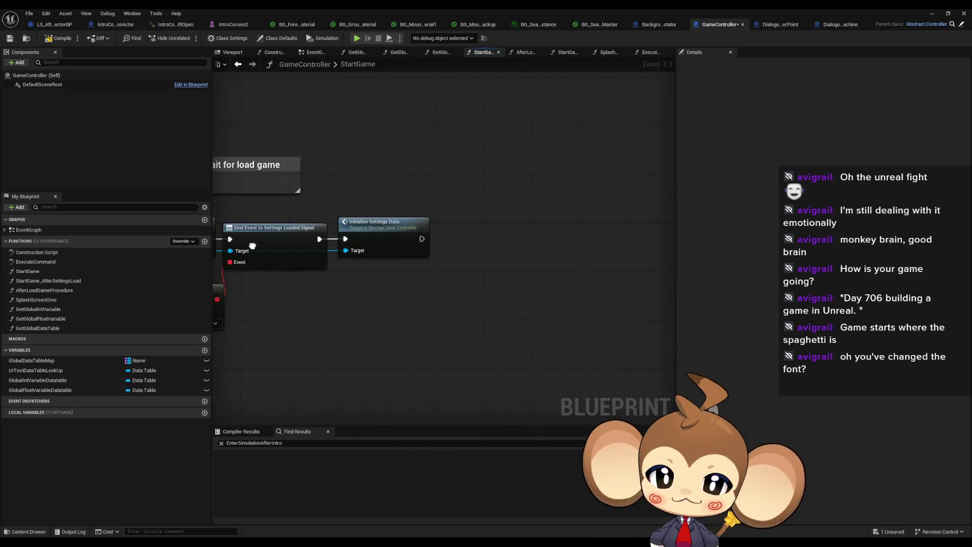
click(364, 223)
drag(351, 306, 557, 306)
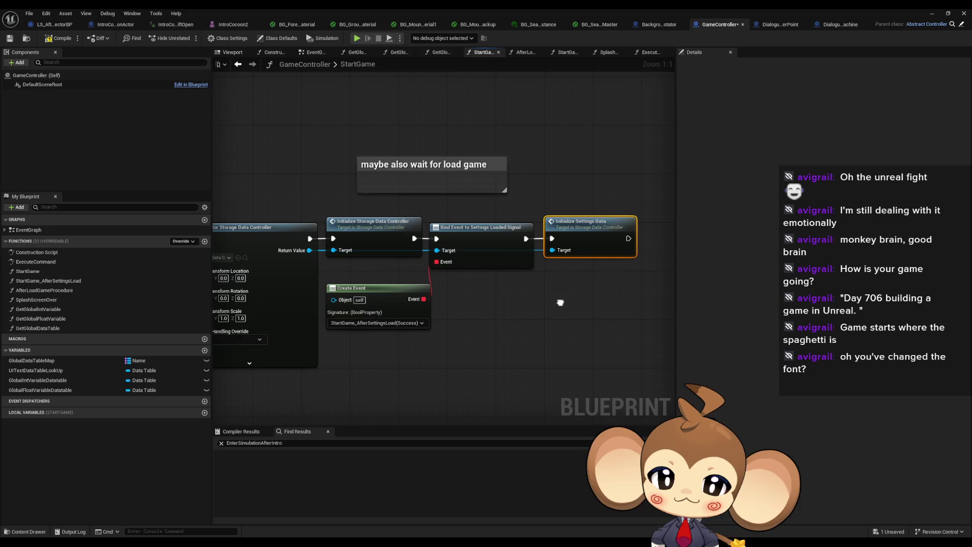
Review StartGame_AfterSettingsLoad's Find First Actor, Branch and SpawnActor nodes, then reopen SplashScreenOver.
double_click(48, 280)
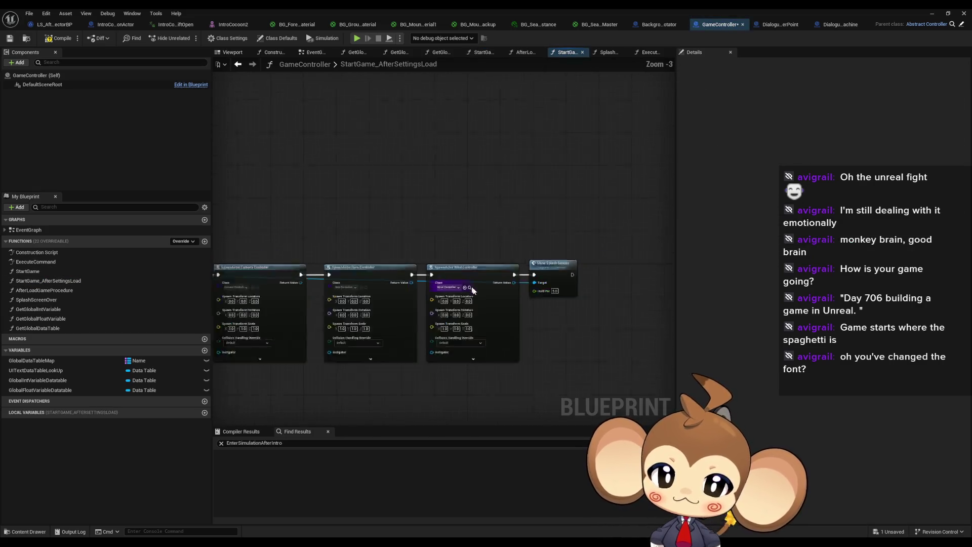
scroll(618, 285, up, 5)
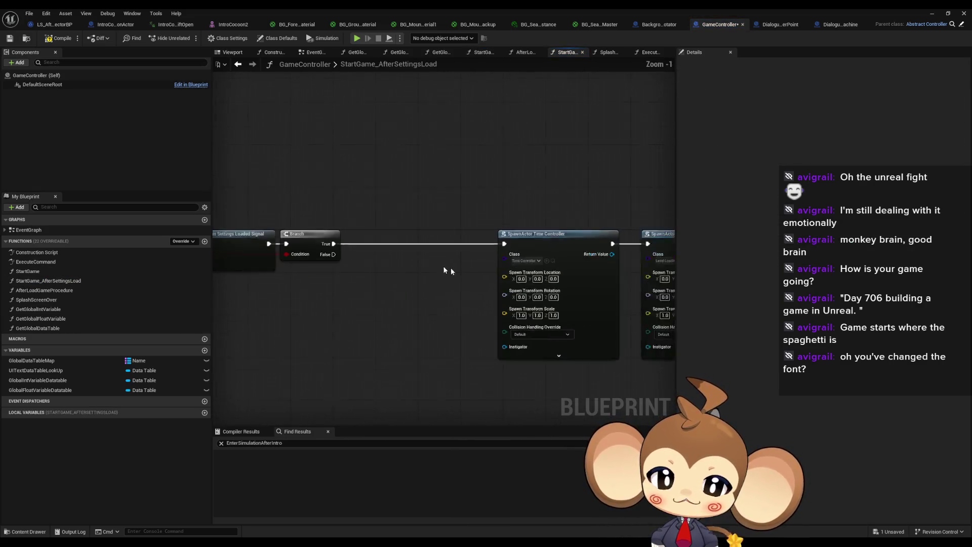
click(405, 225)
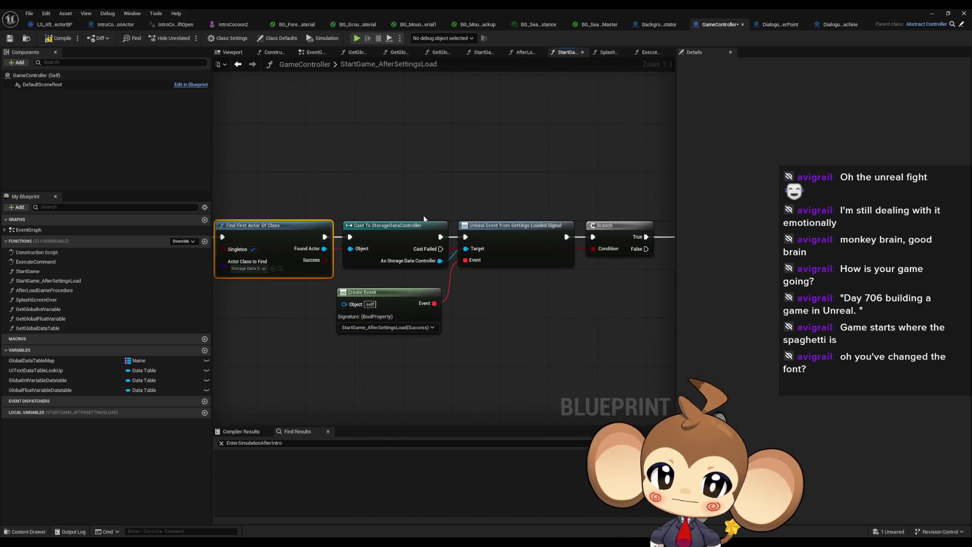
mouse_move(483, 202)
mouse_down()
mouse_move(355, 195)
mouse_move(437, 190)
mouse_move(410, 190)
mouse_move(221, 221)
mouse_up()
mouse_move(489, 191)
mouse_down()
mouse_move(295, 253)
mouse_move(445, 310)
mouse_move(410, 212)
mouse_move(408, 176)
mouse_move(289, 189)
mouse_up()
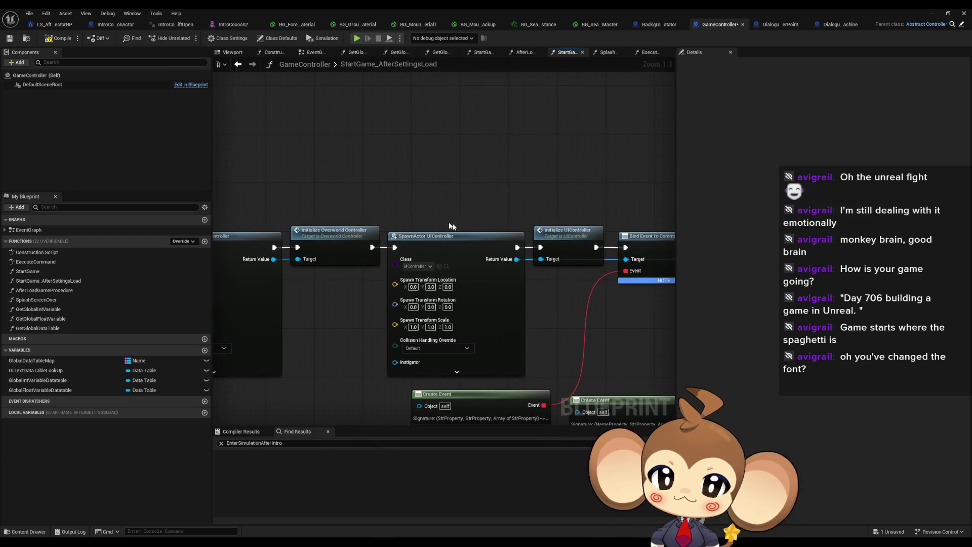
scroll(452, 226, down, 3)
drag(452, 226, 180, 222)
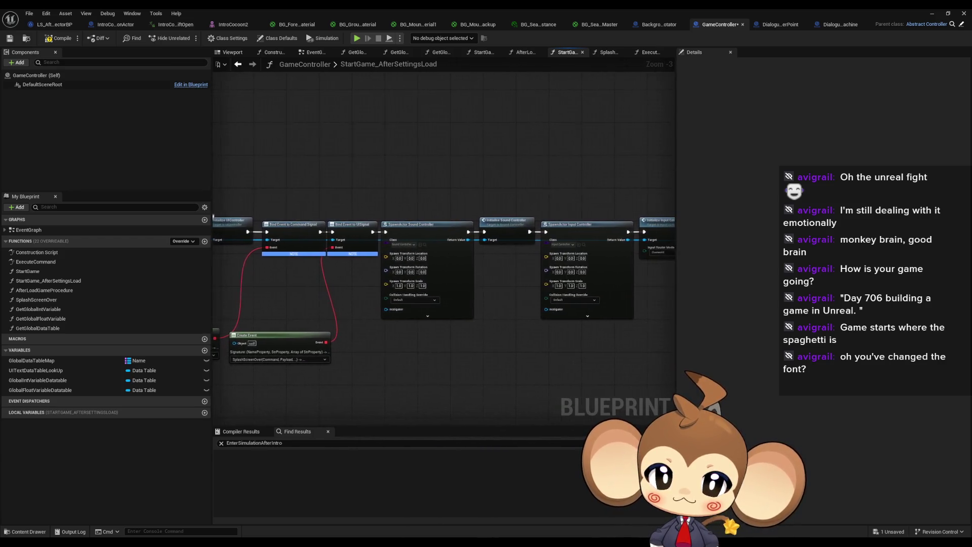
drag(451, 226, 442, 226)
click(267, 335)
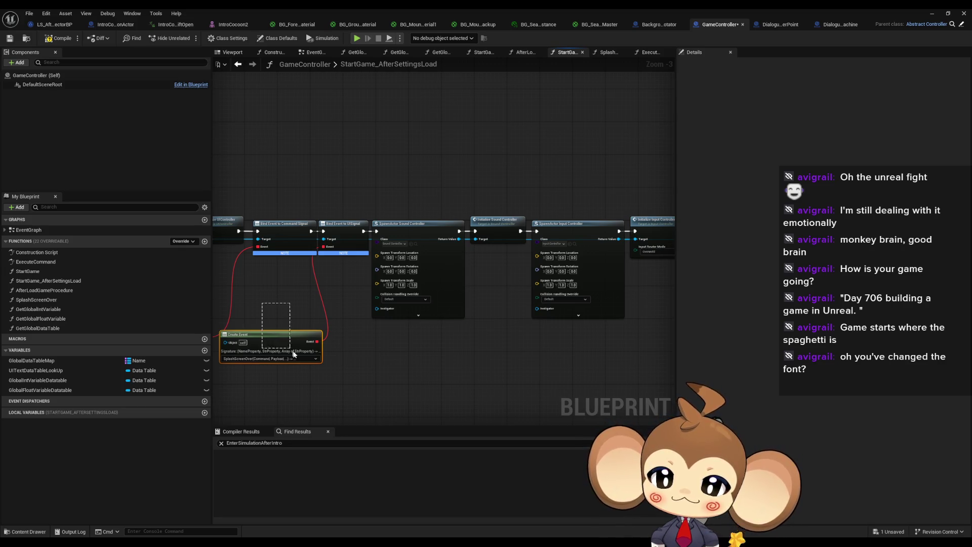
double_click(57, 300)
Inspect SplashScreenOver's progression CONTAINS checks, then the ExecuteCommand graph's Switch on String node.
scroll(421, 194, up, 4)
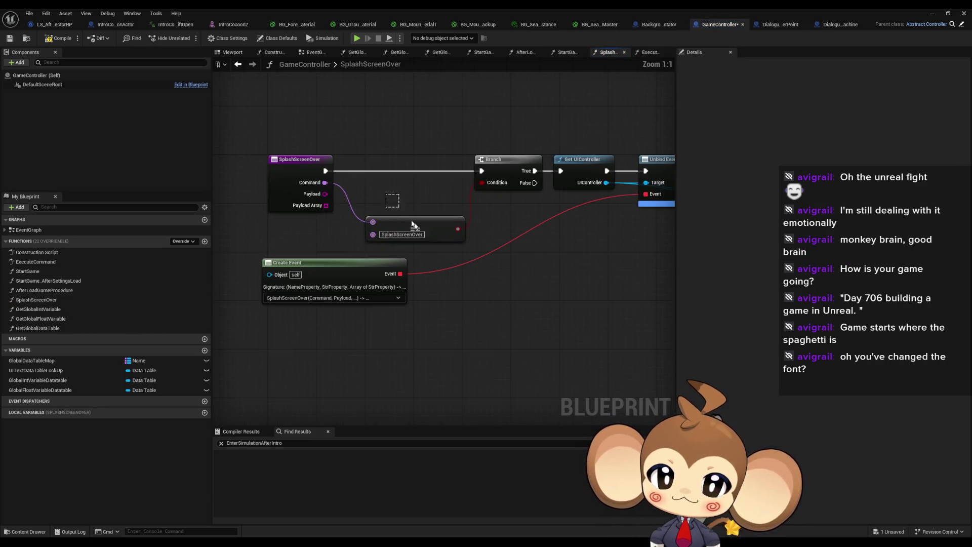
click(428, 187)
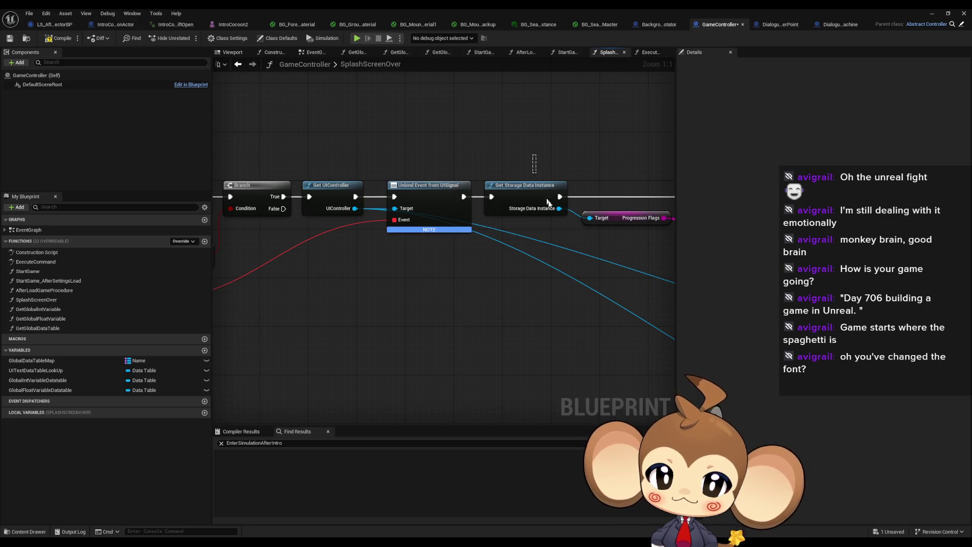
click(527, 185)
mouse_move(575, 243)
mouse_down()
mouse_move(363, 262)
mouse_move(30, 230)
mouse_move(376, 238)
mouse_up()
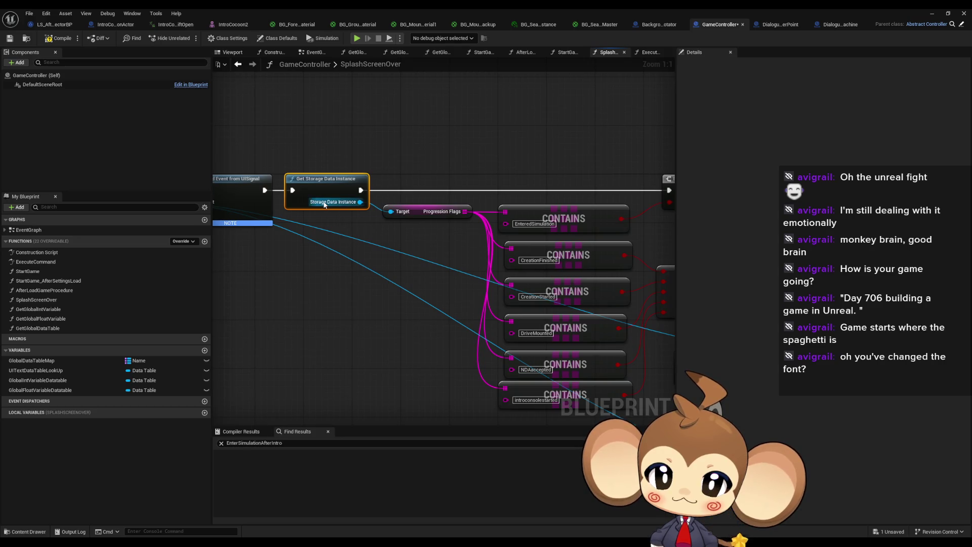
double_click(35, 262)
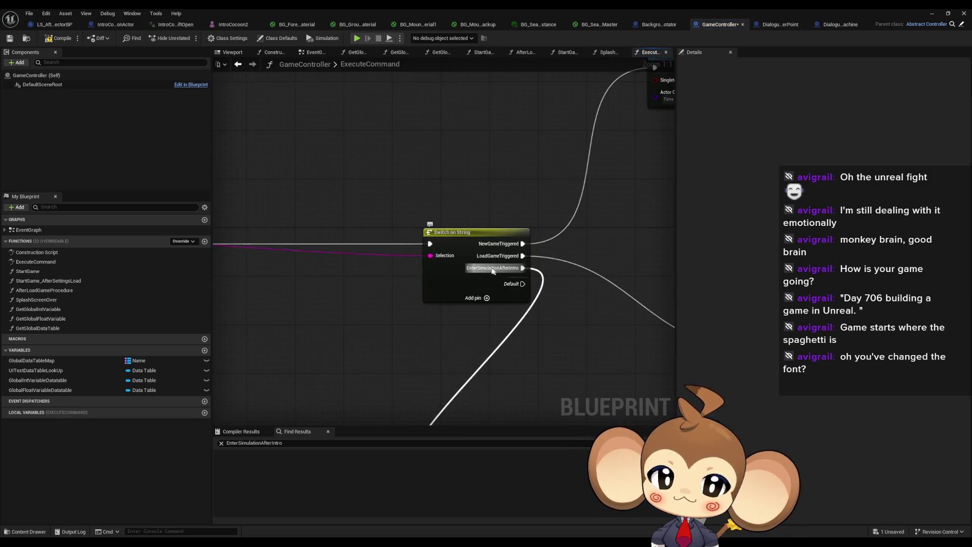
drag(344, 293, 586, 269)
scroll(582, 253, down, 3)
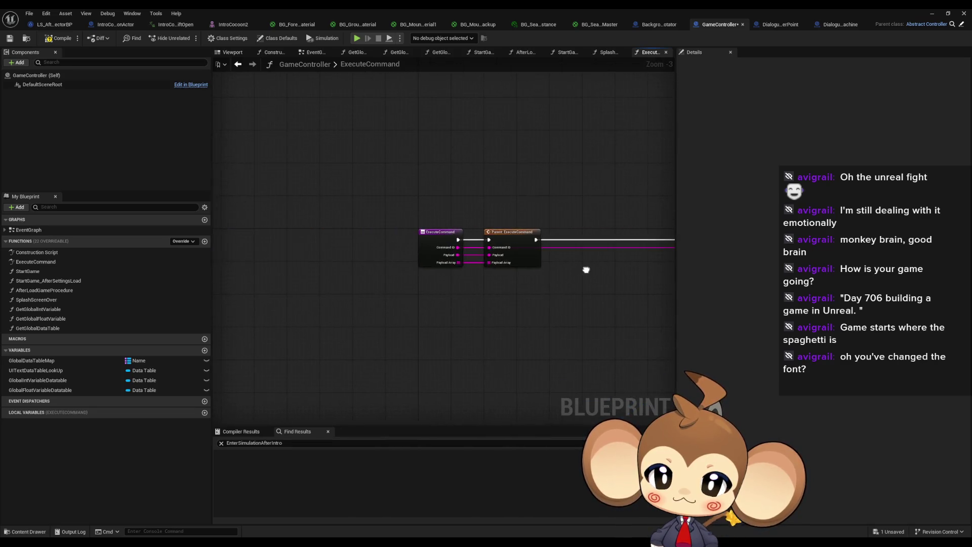
From StartGame, jump into StorageDataController via the Initialize Storage Data Controller node.
double_click(34, 272)
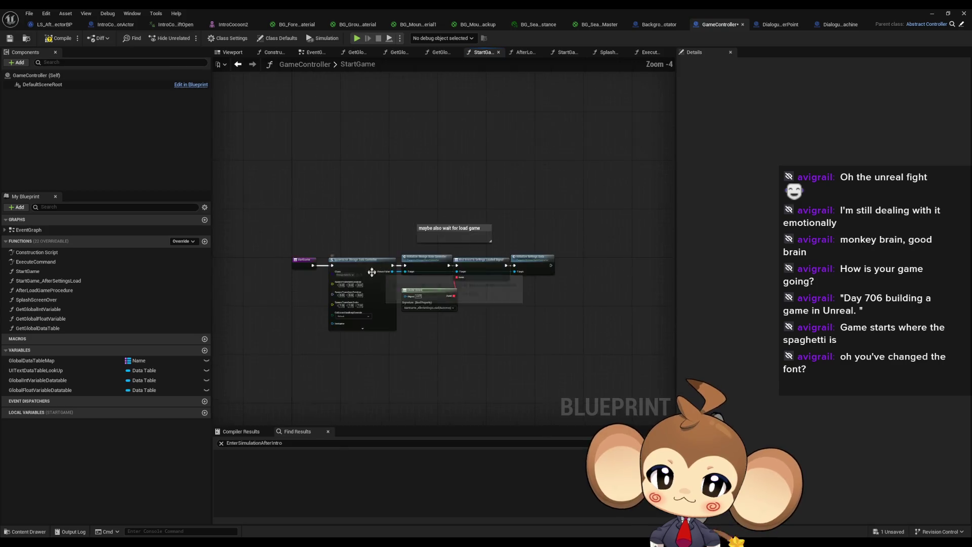
drag(326, 192, 392, 391)
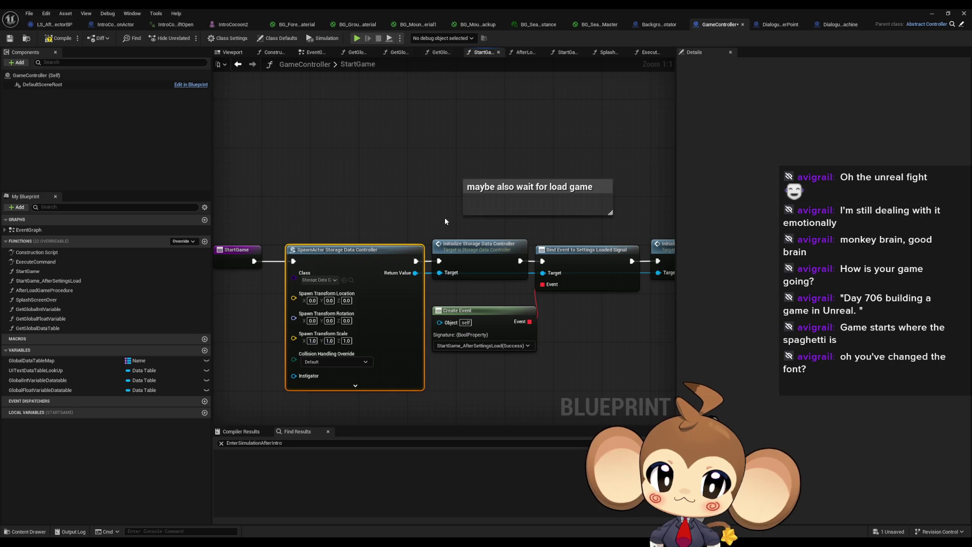
click(474, 248)
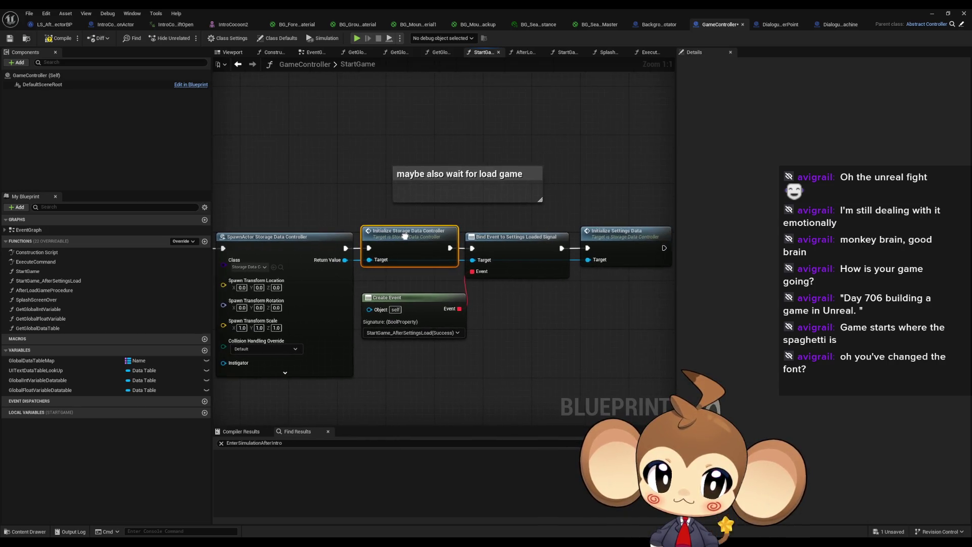
click(610, 232)
click(409, 234)
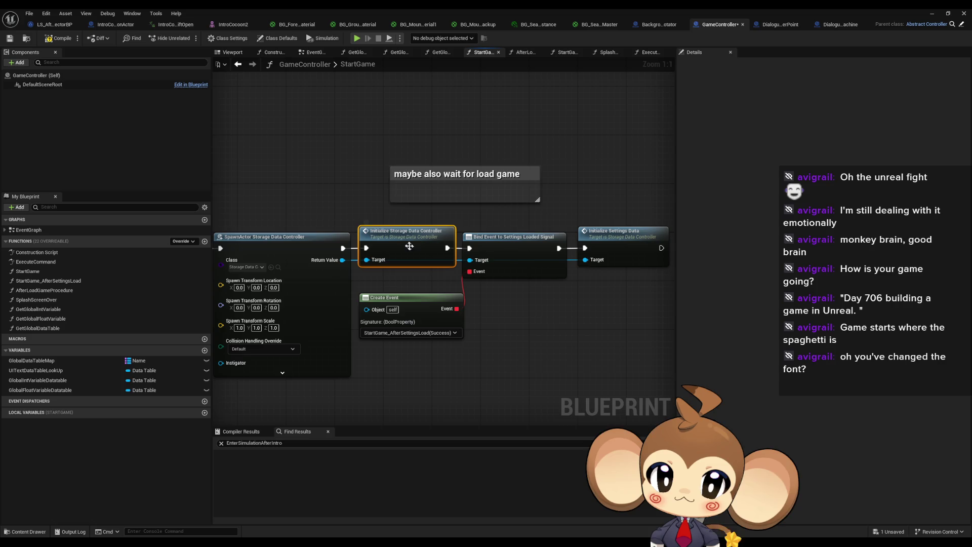
double_click(409, 242)
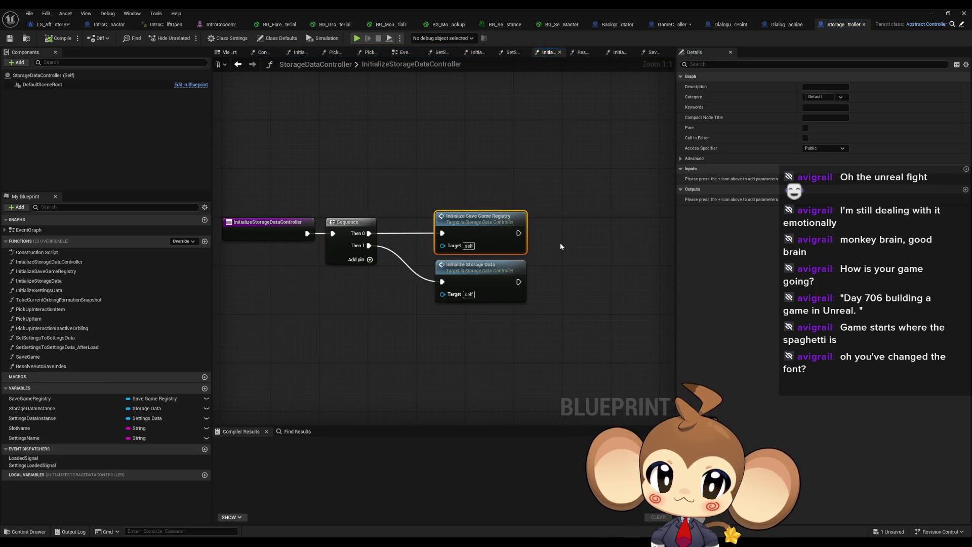
Open the InitializeSaveGameRegistry function from the Initialize Save Game Registry node.
drag(381, 273, 553, 330)
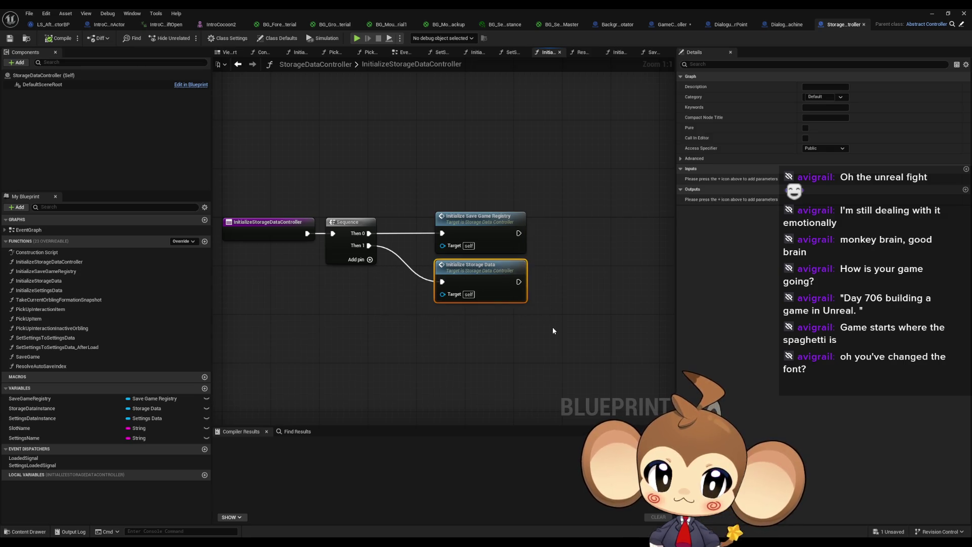
click(474, 230)
double_click(474, 230)
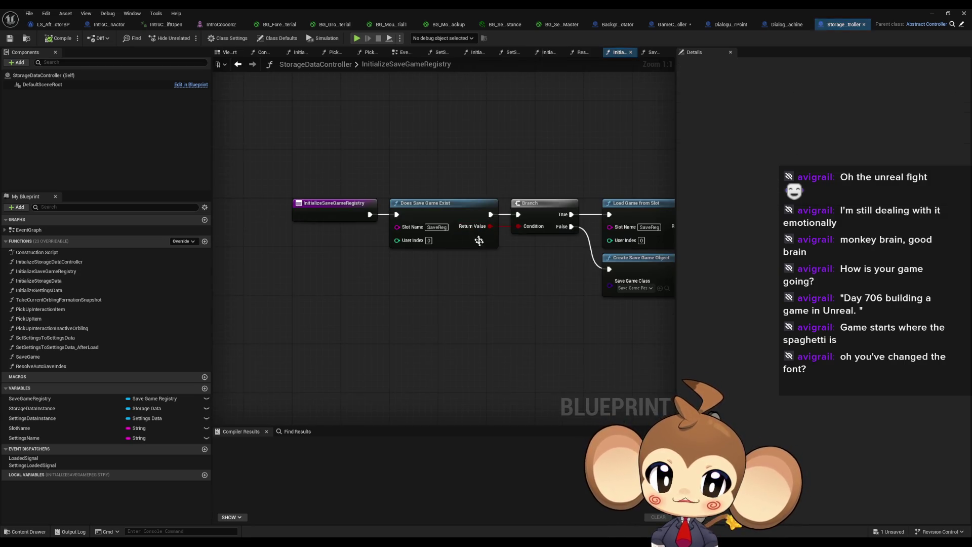
Disconnect Does Save Game Exist's result from the Branch condition and close the blueprint editor.
drag(392, 177, 469, 216)
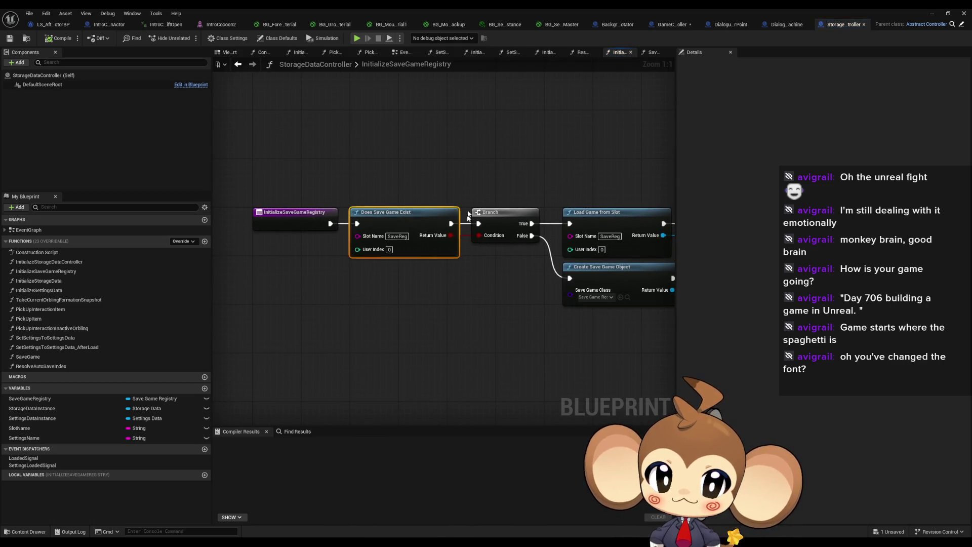
drag(487, 175, 503, 215)
drag(413, 164, 470, 216)
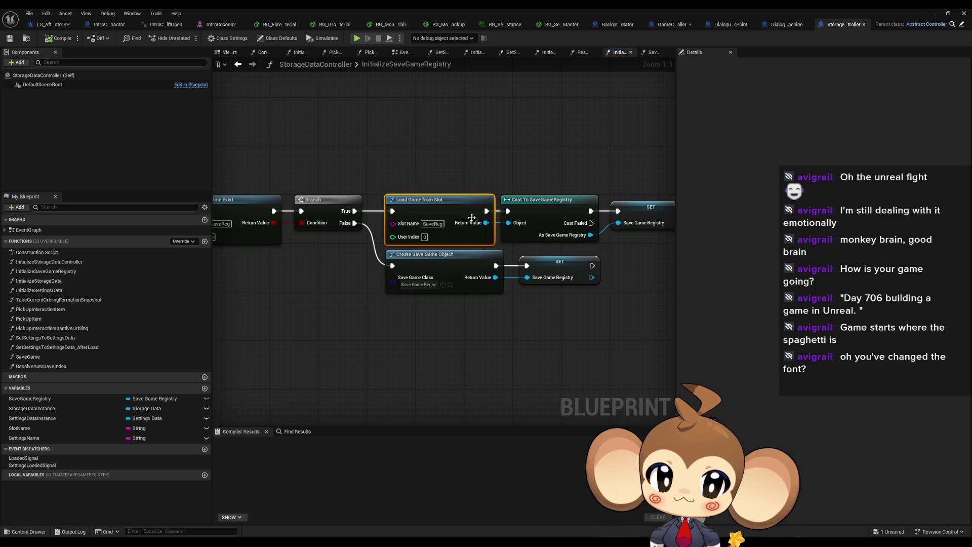
drag(582, 297, 552, 278)
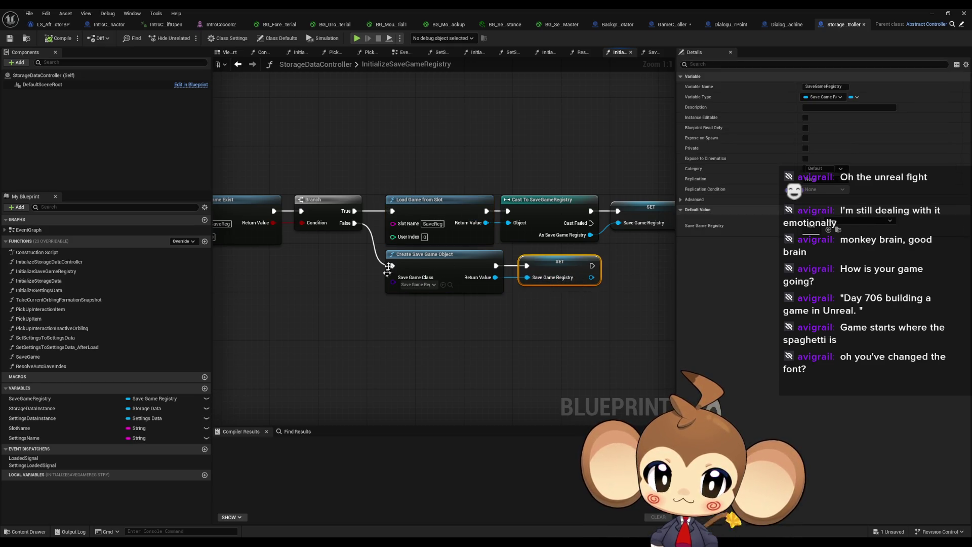
drag(425, 176, 443, 243)
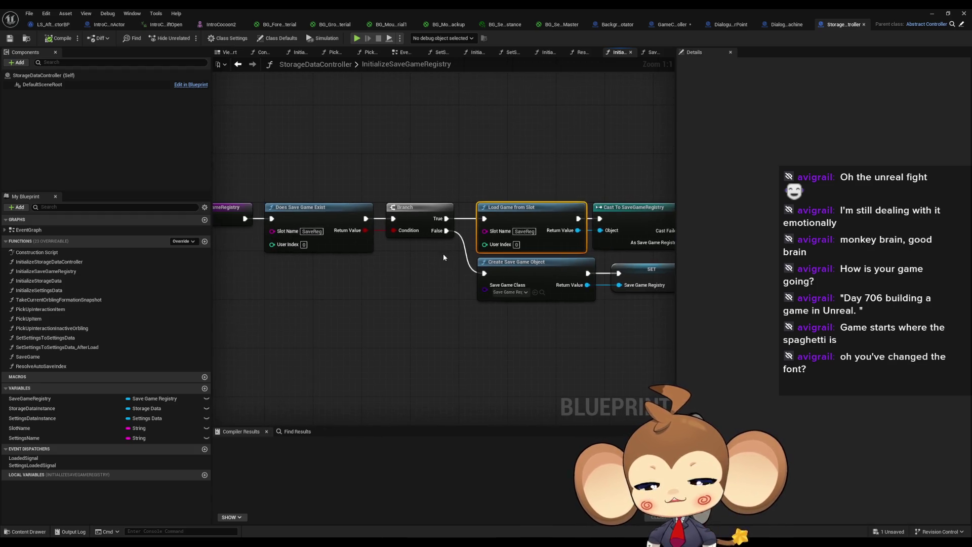
drag(351, 246, 442, 254)
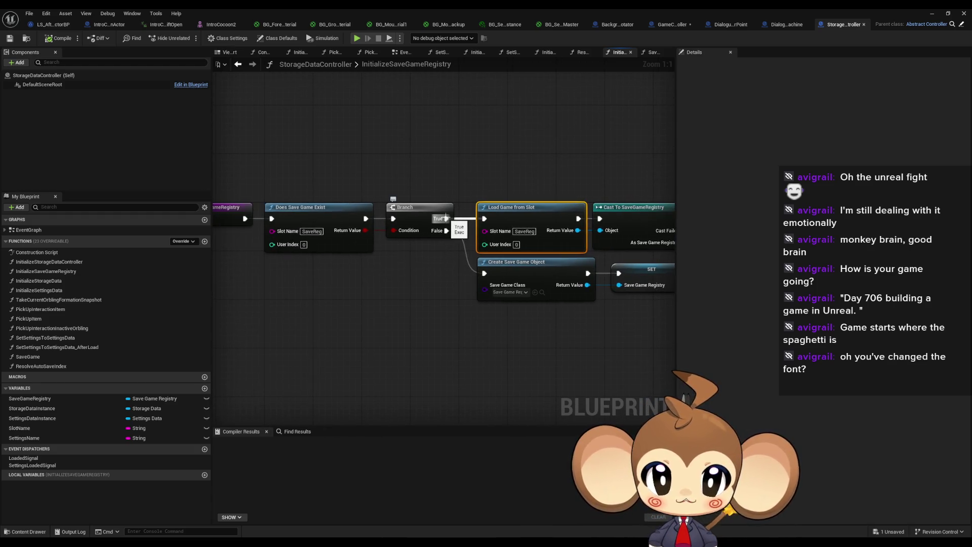
alt+click(393, 231)
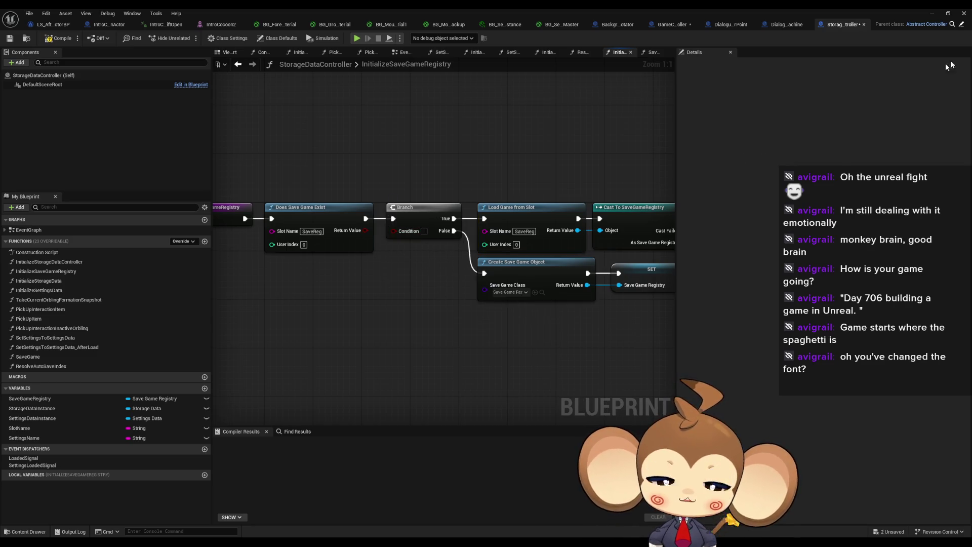
click(931, 14)
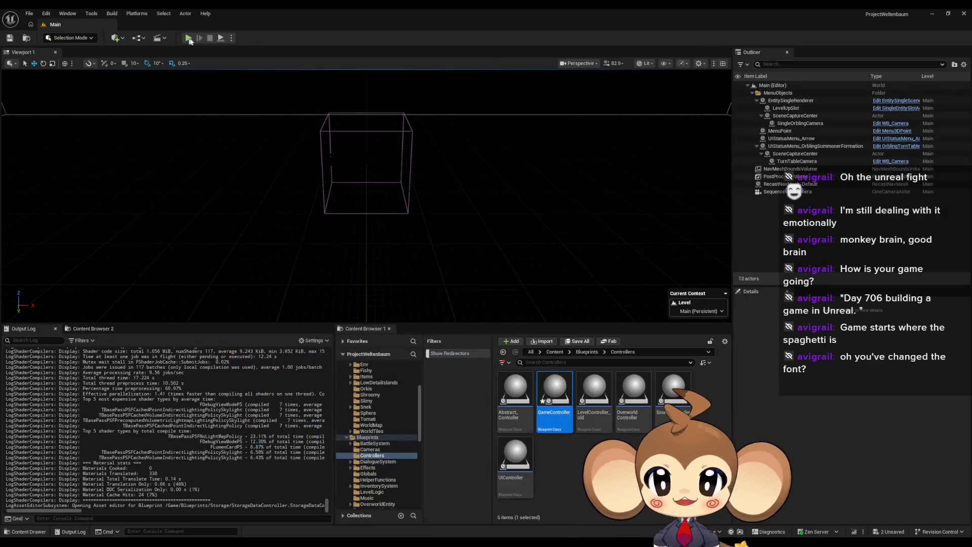
Start a new fullscreen play-test and advance the intro dialogue to the Monkey Software NDA prompt.
key(alt+p)
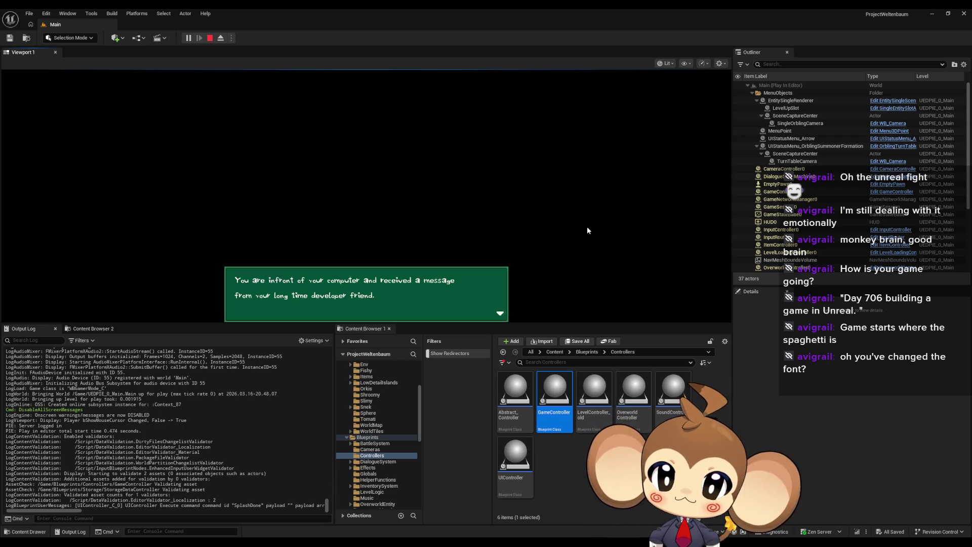
key(space)
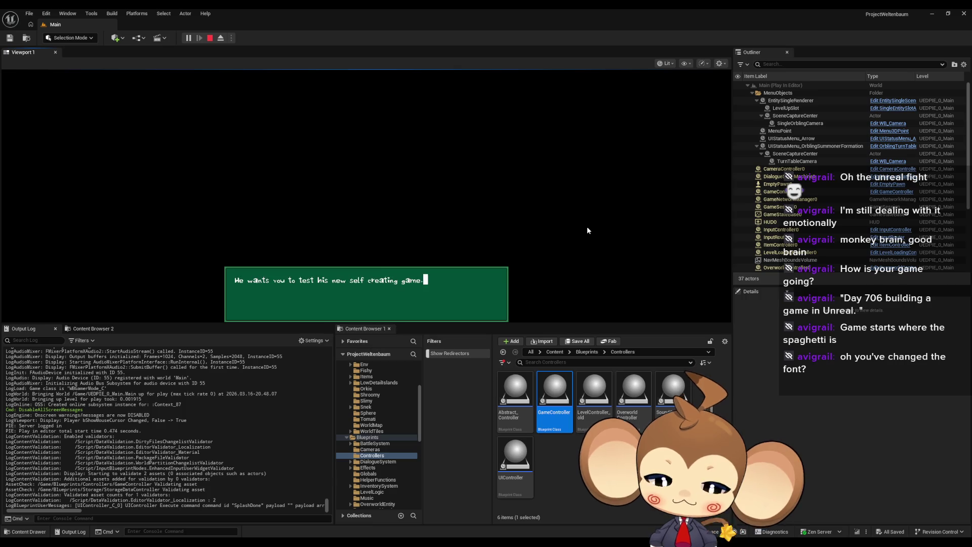
key(F11)
key(space)
key(space)
text(yes)
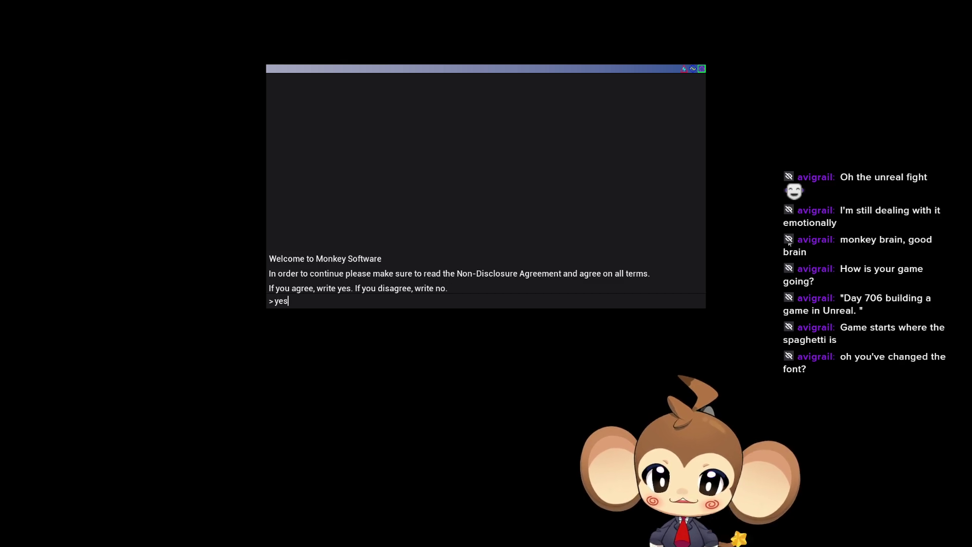
Agree to the non-disclosure terms and confirm creating the world.
key(Return)
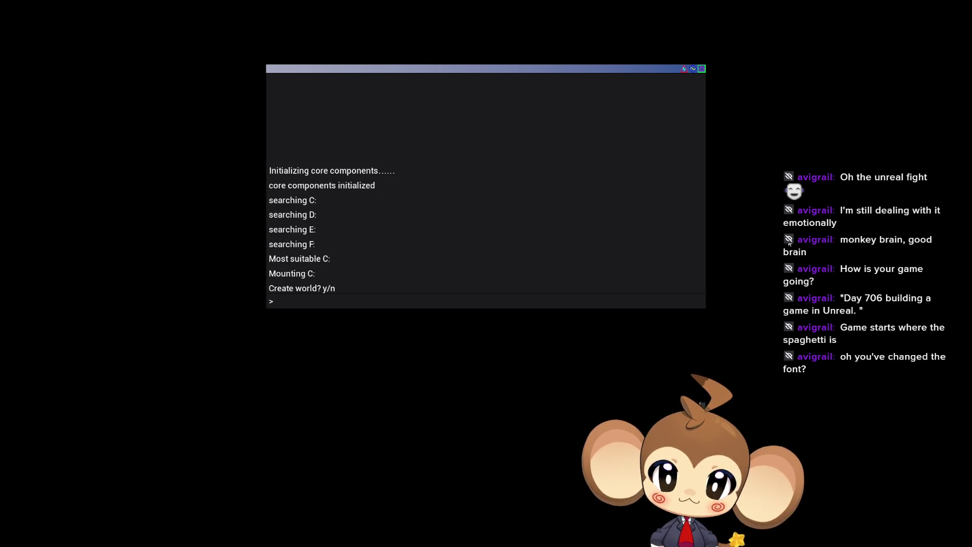
text(y)
key(Return)
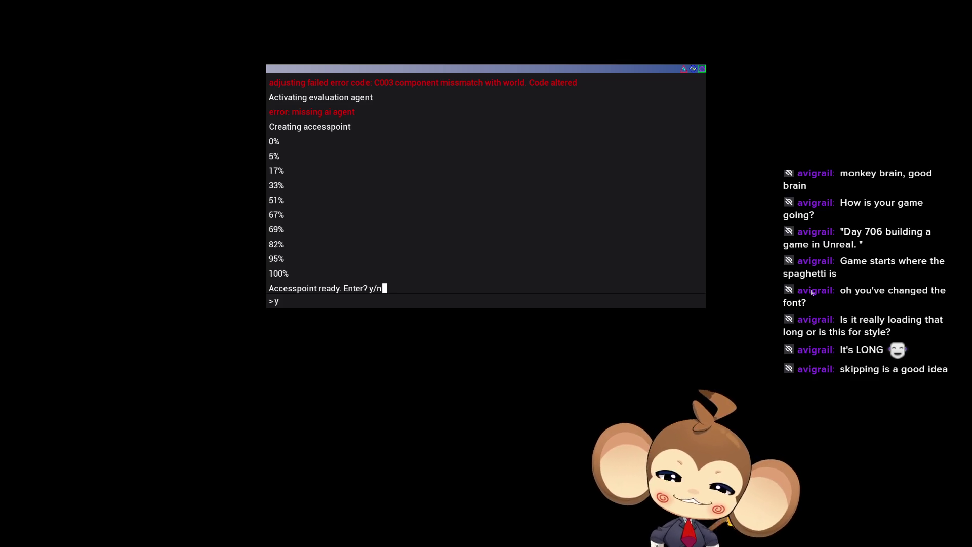
Enter the ready access point, then exit fullscreen so the editor surrounds the running play-test.
key(Return)
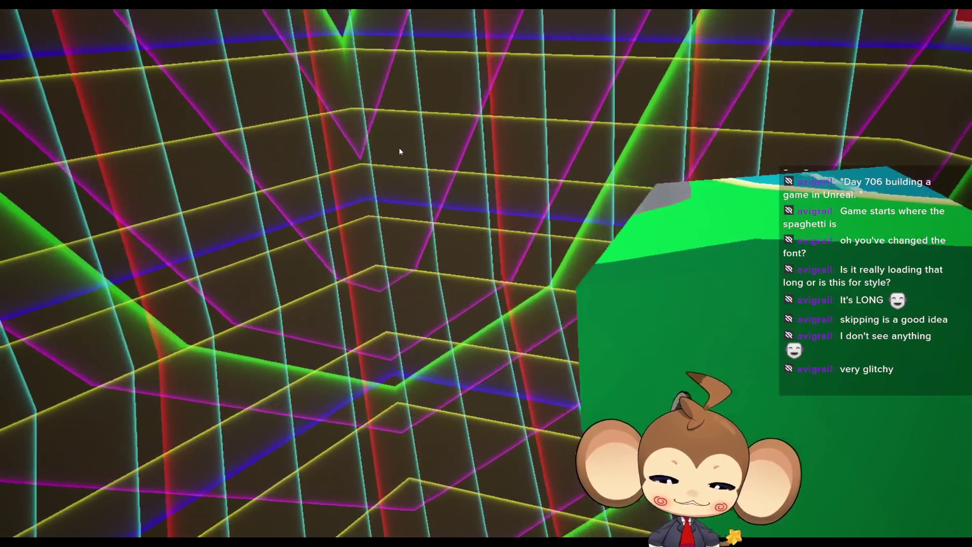
key(F11)
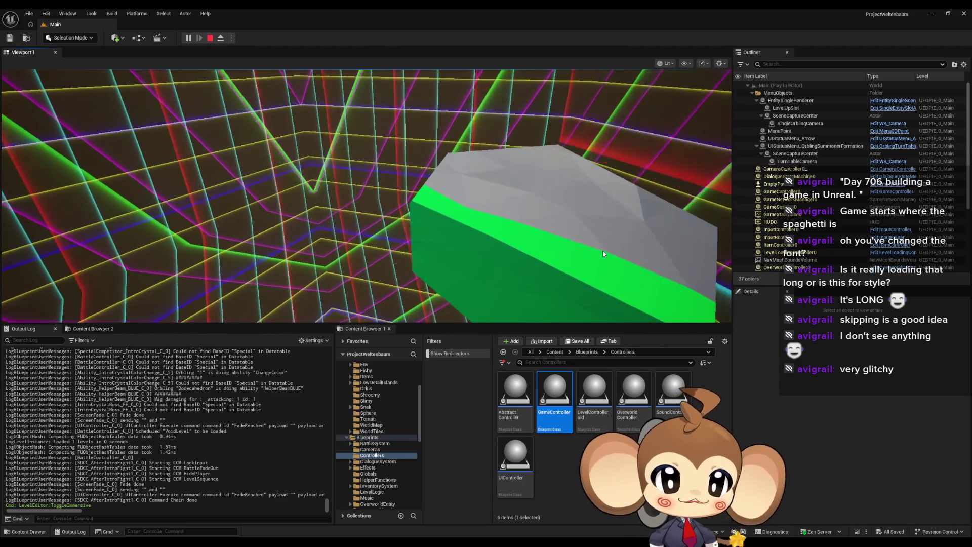
Eject from the player, briefly repossess, then eject again to fly freely around the cocoon.
click(219, 38)
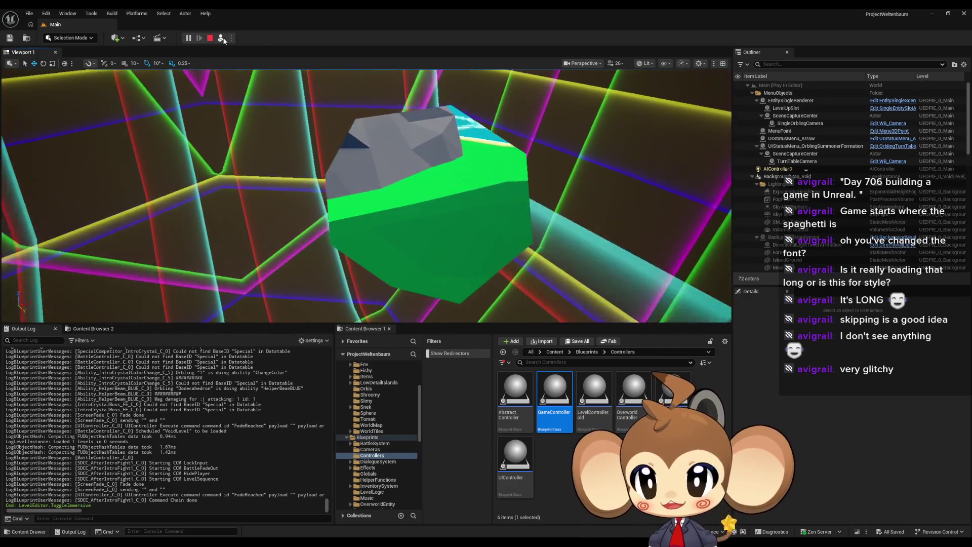
click(220, 39)
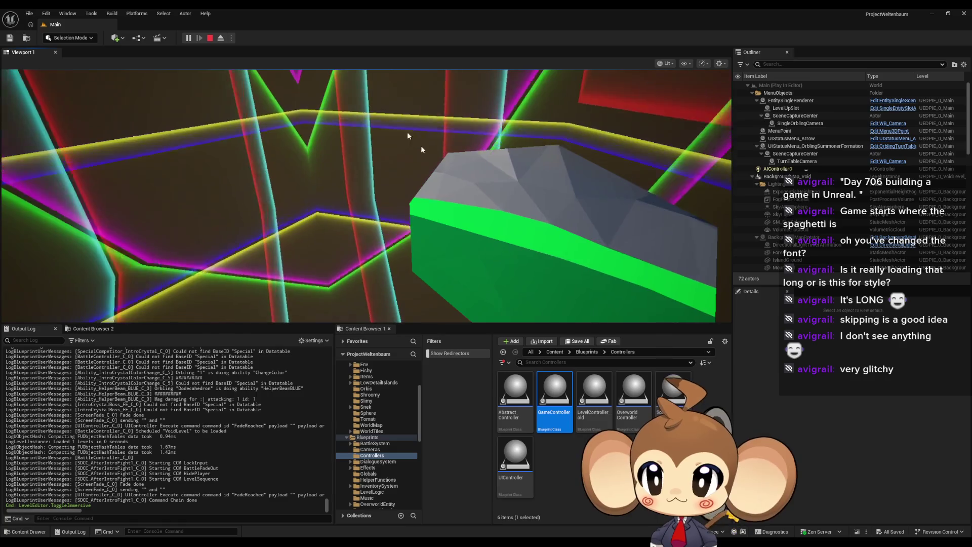
click(221, 39)
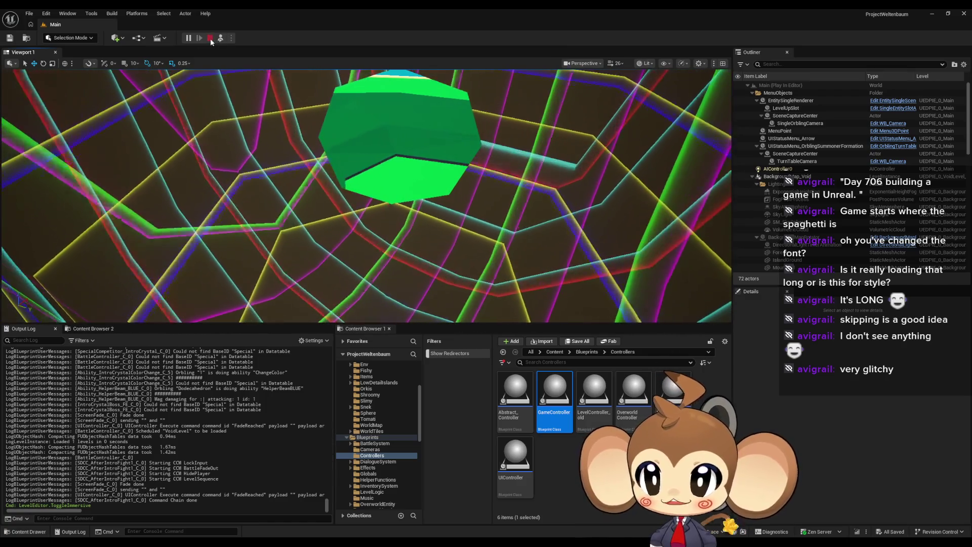
Stop the play-test, bring the StorageDataController Blueprint forward, then return to the main level editor.
click(210, 38)
mouse_move(364, 539)
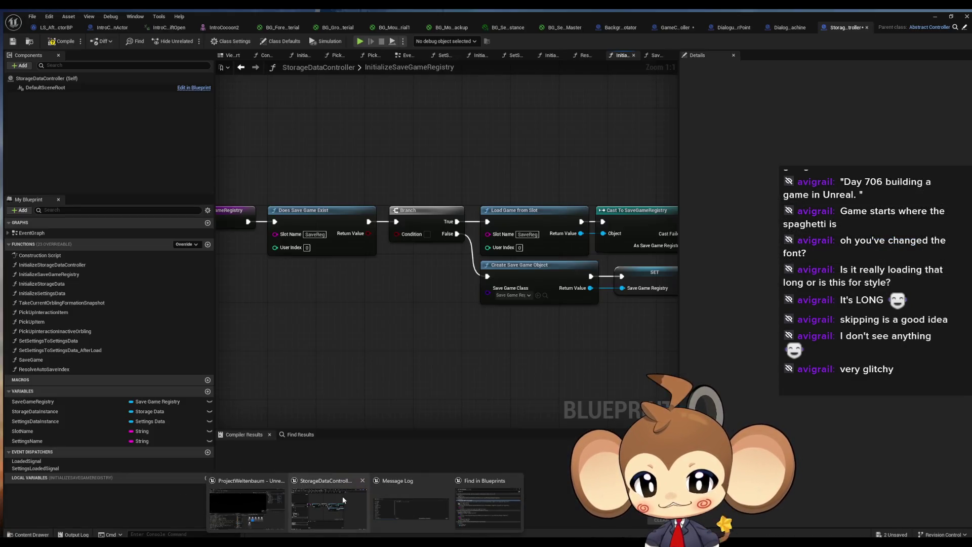
click(338, 505)
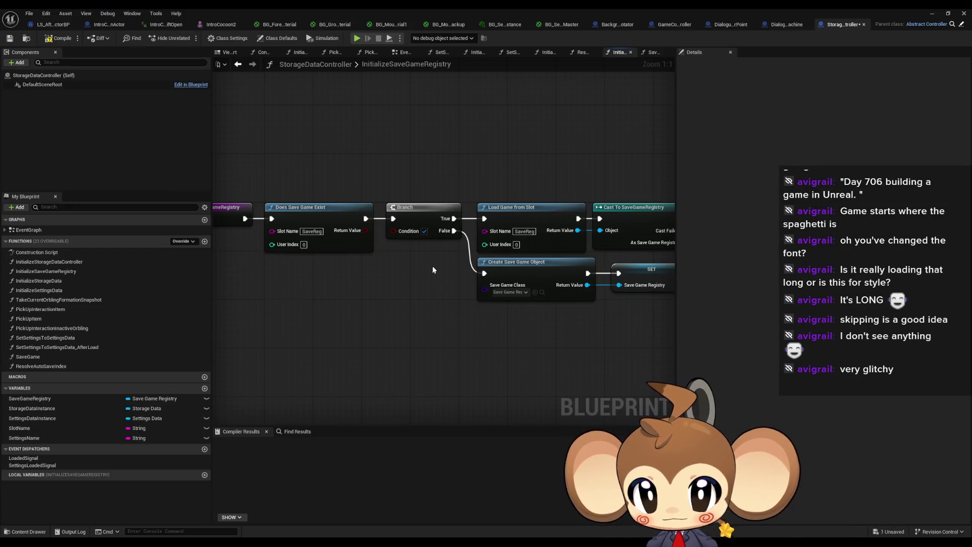
key(alt+Tab)
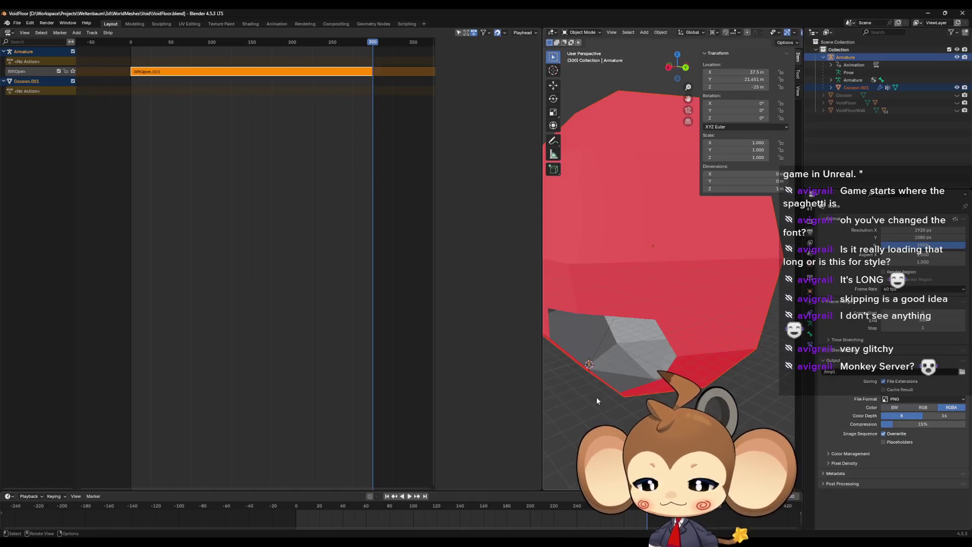
Orbit around the red cocoon until its octagonal opening faces the view.
mouse_move(727, 266)
mouse_down()
mouse_move(722, 285)
mouse_move(636, 300)
mouse_move(664, 292)
mouse_move(655, 285)
mouse_move(702, 302)
mouse_up()
mouse_move(657, 275)
mouse_down()
mouse_move(664, 289)
mouse_move(636, 293)
mouse_move(740, 281)
mouse_move(777, 262)
mouse_up()
mouse_move(648, 309)
mouse_down()
mouse_move(653, 290)
mouse_move(652, 305)
mouse_move(708, 276)
mouse_move(701, 336)
mouse_move(703, 283)
mouse_move(672, 322)
mouse_move(614, 348)
mouse_move(598, 287)
mouse_move(648, 345)
mouse_move(668, 314)
mouse_move(698, 296)
mouse_move(693, 264)
mouse_up()
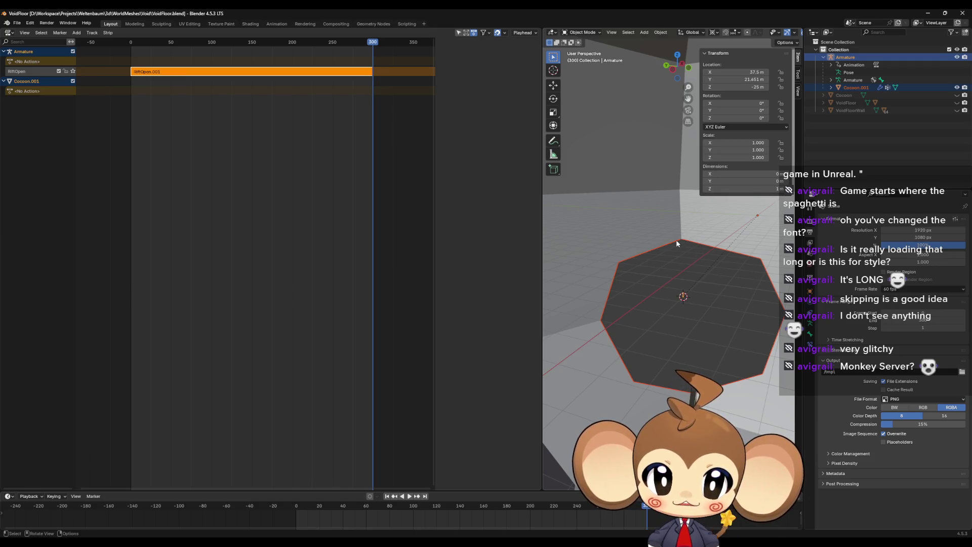
mouse_move(669, 212)
mouse_down()
mouse_move(613, 271)
mouse_move(671, 272)
mouse_move(620, 137)
mouse_up()
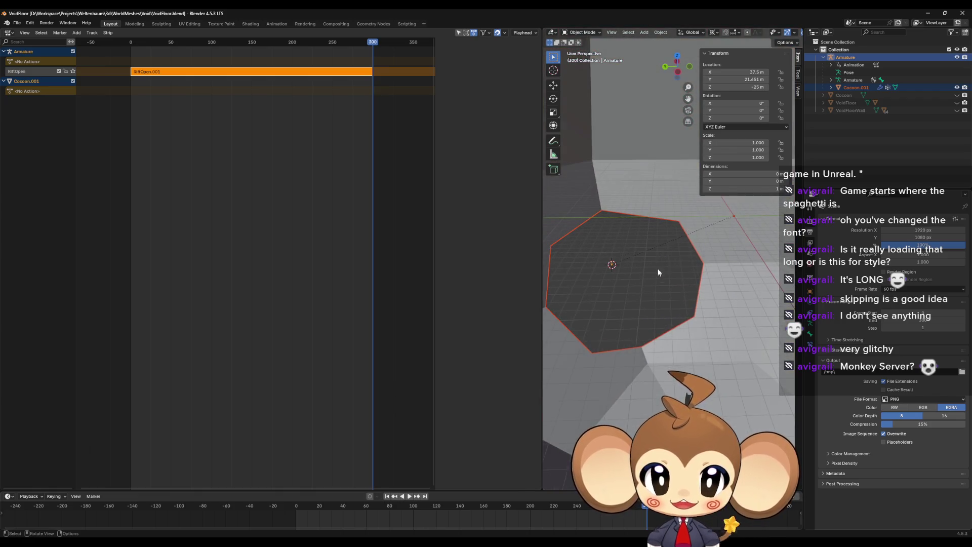
Put Cocoon.001 in Edit Mode on its Key 1 shape key.
click(620, 138)
key(Tab)
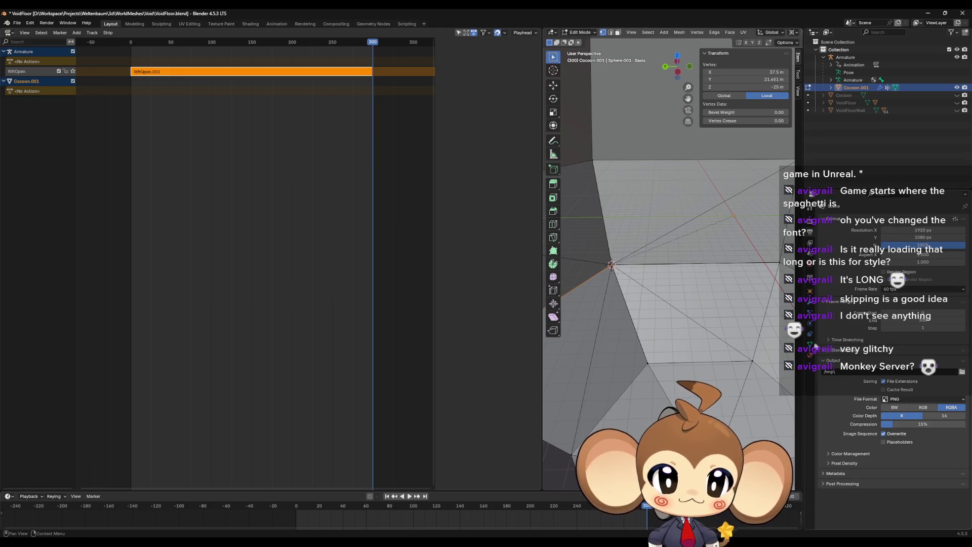
click(810, 343)
click(863, 337)
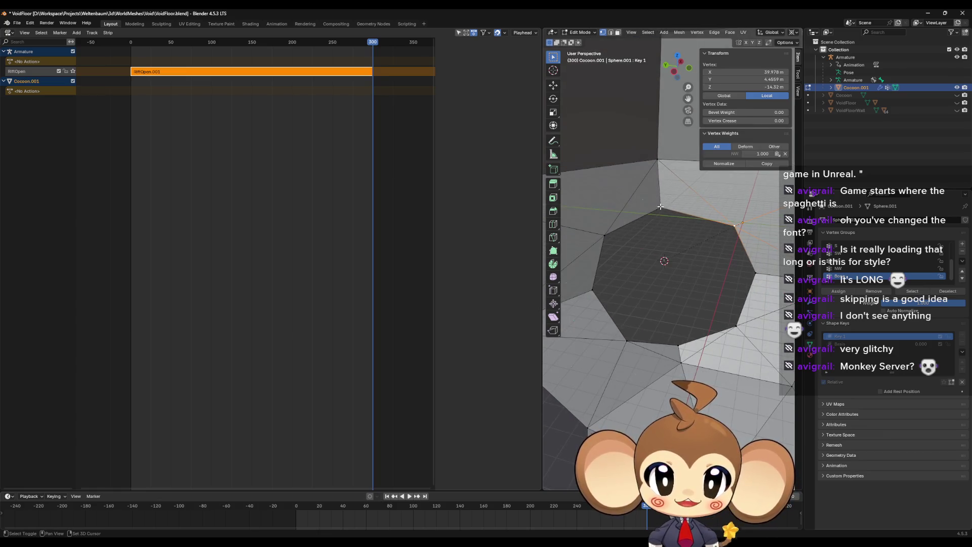
Select four rim vertices of the octagonal opening and zoom in on them.
shift+click(661, 208)
shift+click(604, 235)
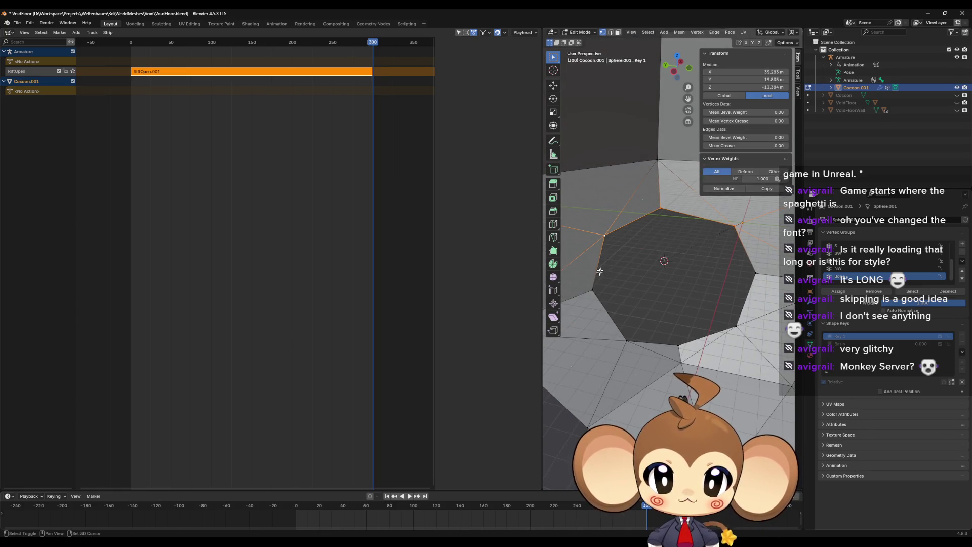
shift+click(625, 341)
shift+click(756, 275)
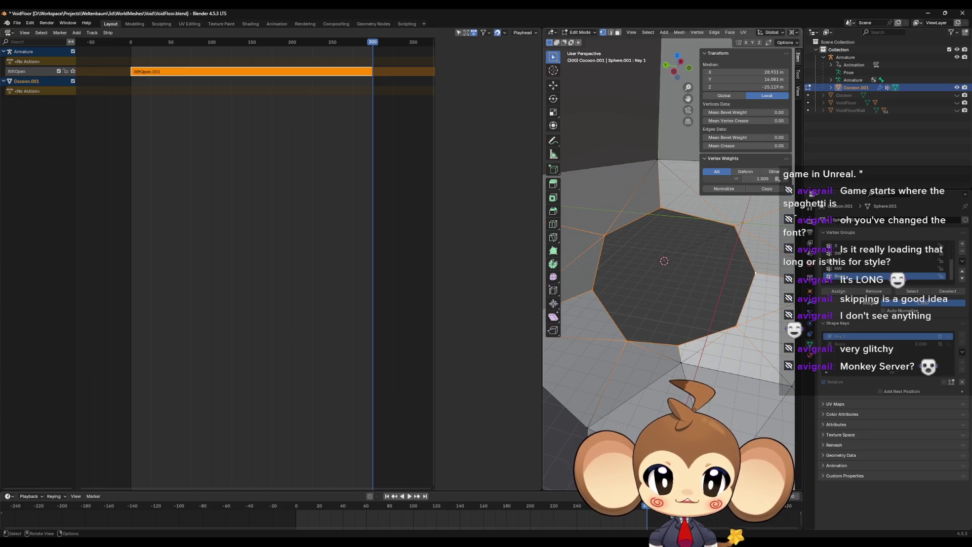
key(Home)
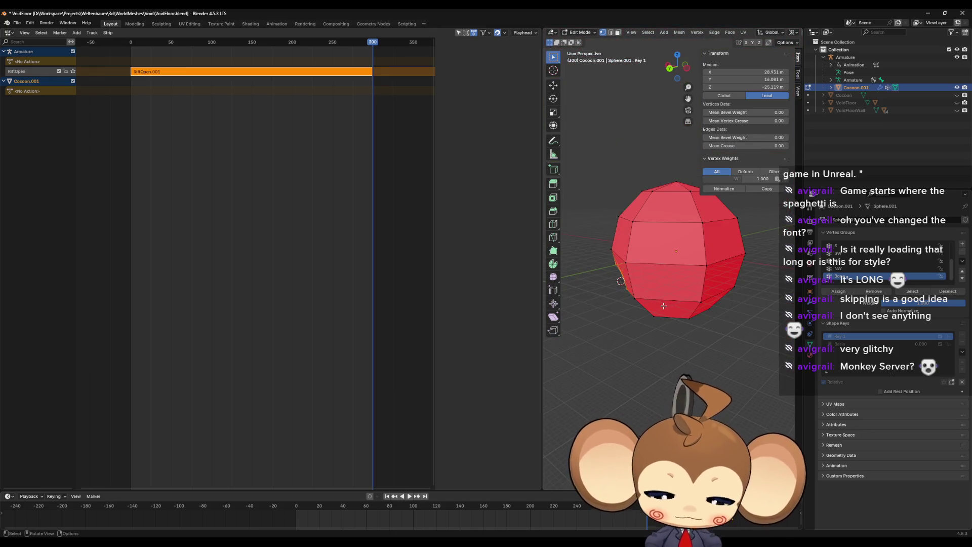
key(KP_Decimal)
scroll(679, 247, down, 2)
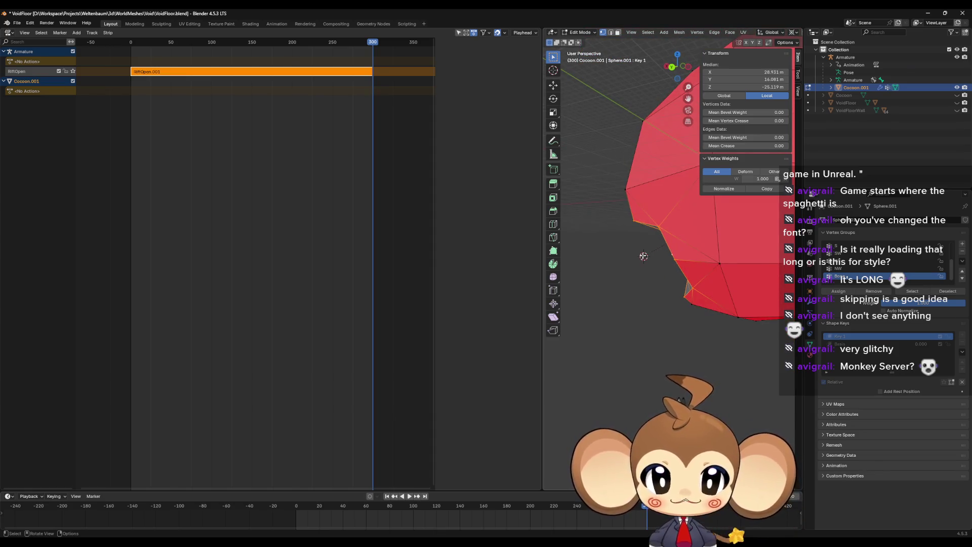
mouse_move(643, 256)
mouse_down()
mouse_move(705, 262)
mouse_move(664, 274)
mouse_move(668, 286)
mouse_move(702, 265)
mouse_up()
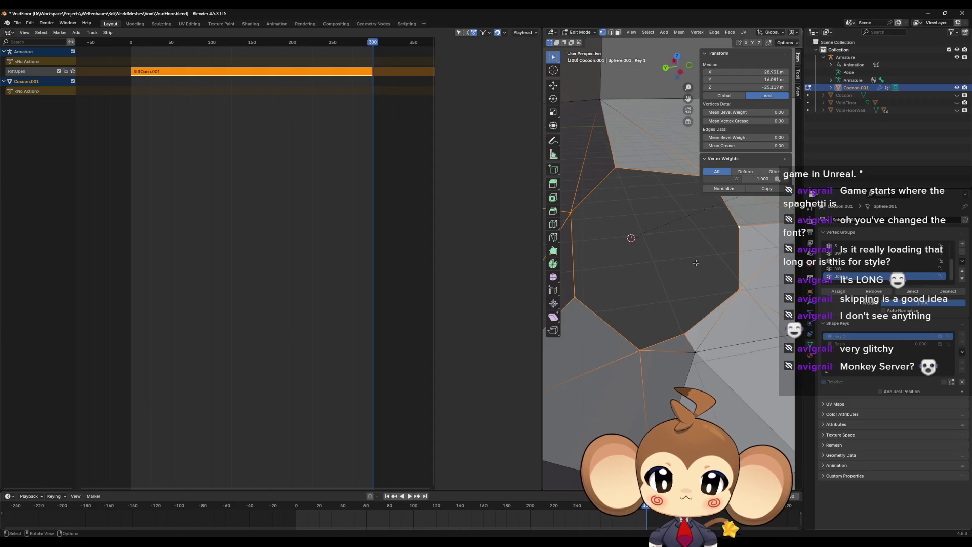
mouse_move(701, 268)
mouse_down()
mouse_move(655, 273)
mouse_move(672, 258)
mouse_up()
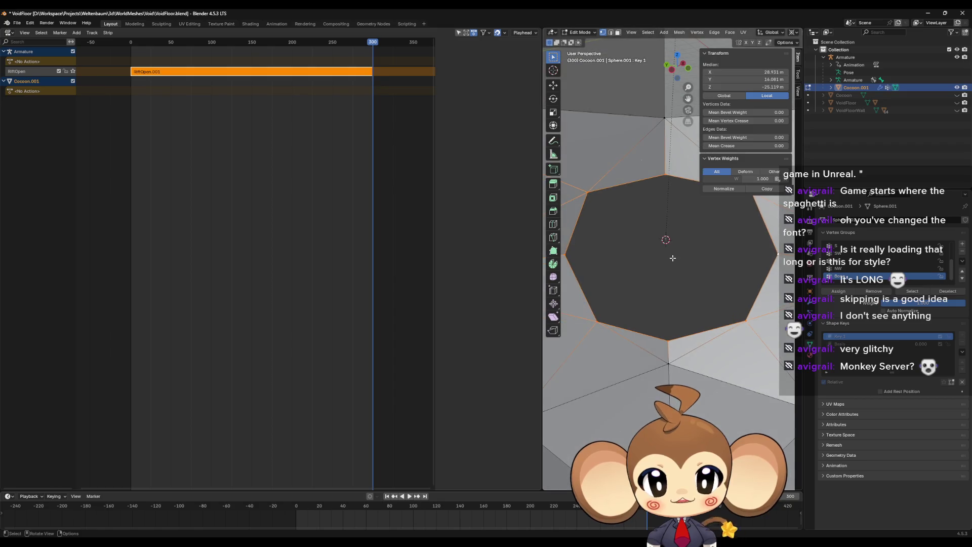
Snap the 3D cursor to the rim's centre, then select a right-side vertex and inspect the opening.
key(shift+s)
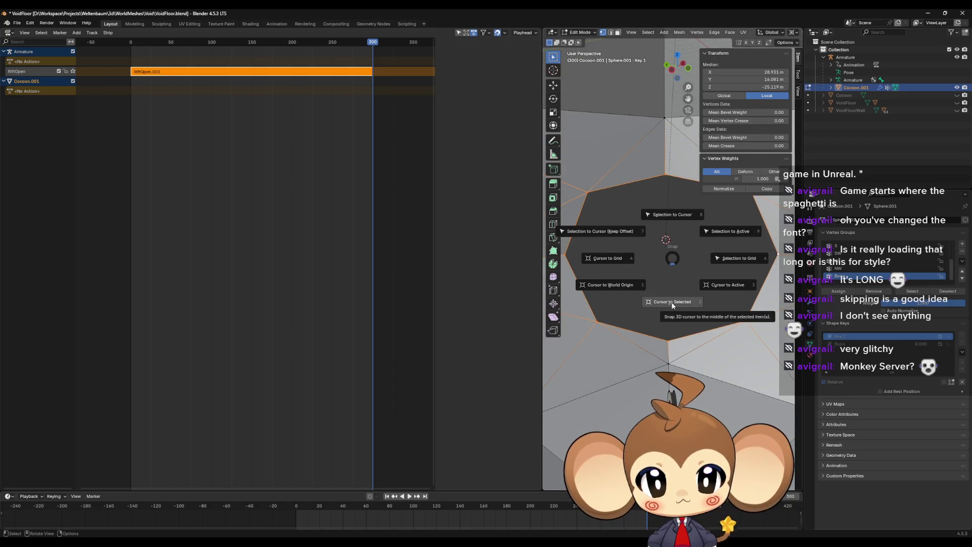
click(673, 259)
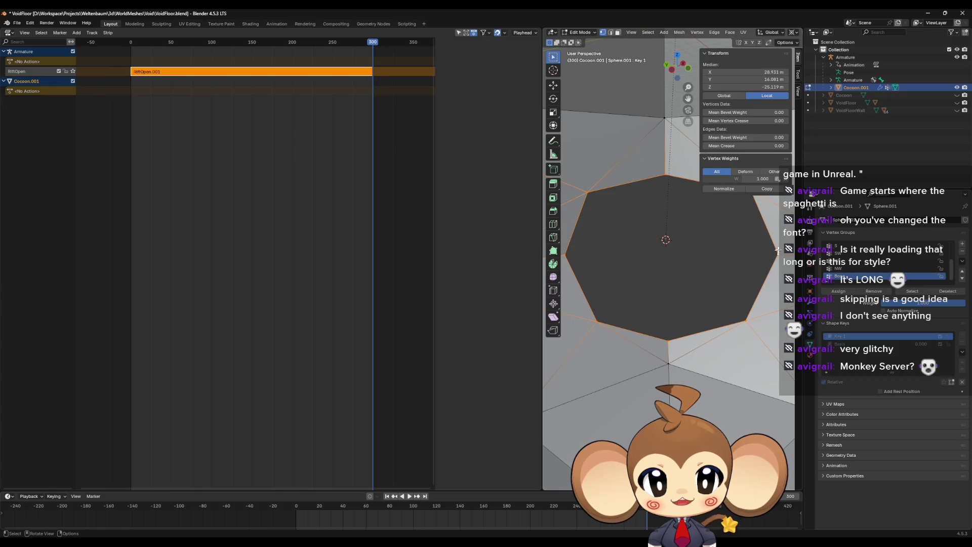
click(778, 250)
mouse_move(736, 274)
mouse_down()
mouse_move(739, 285)
mouse_move(727, 256)
mouse_move(711, 257)
mouse_up()
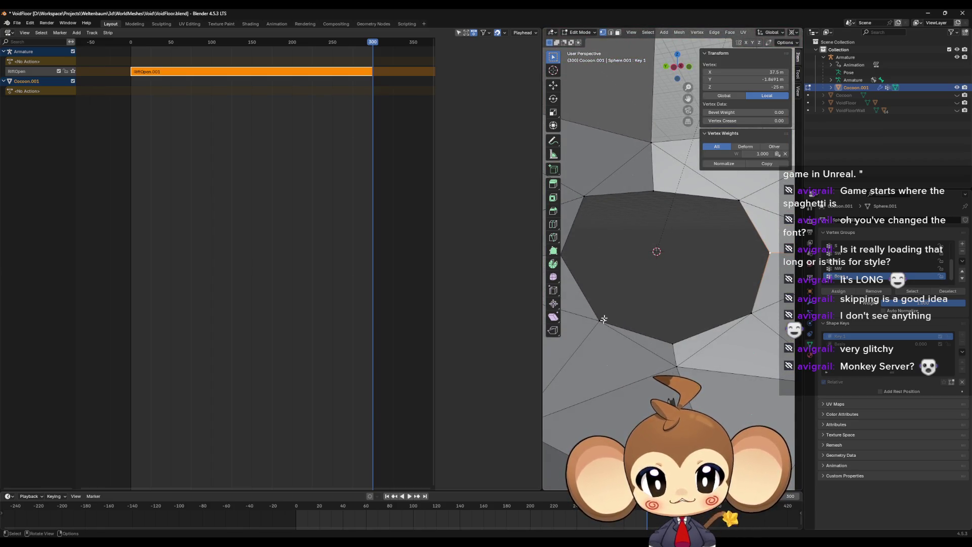
mouse_move(604, 319)
mouse_down()
mouse_move(651, 245)
mouse_move(649, 260)
mouse_move(648, 228)
mouse_move(714, 243)
mouse_move(683, 258)
mouse_move(694, 278)
mouse_move(612, 256)
mouse_move(589, 286)
mouse_up()
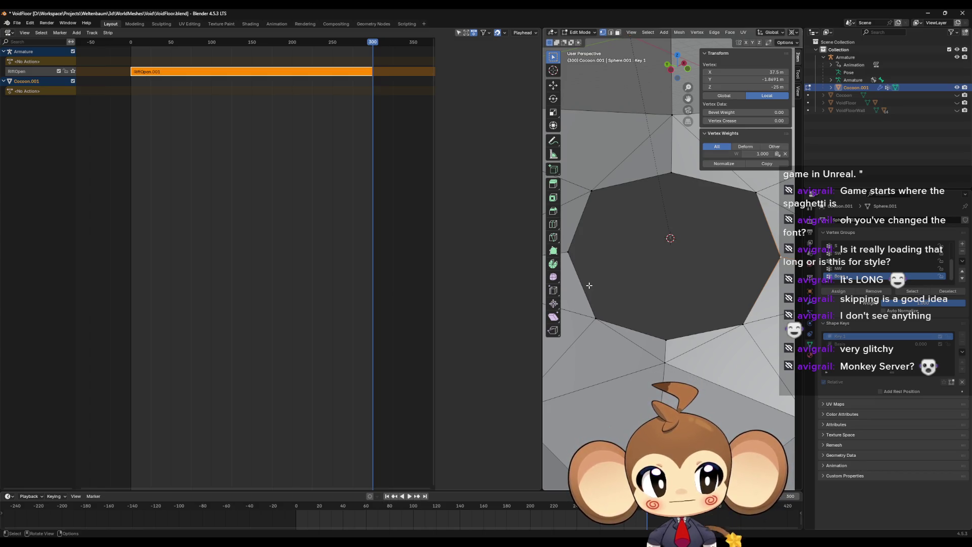
drag(589, 285, 700, 240)
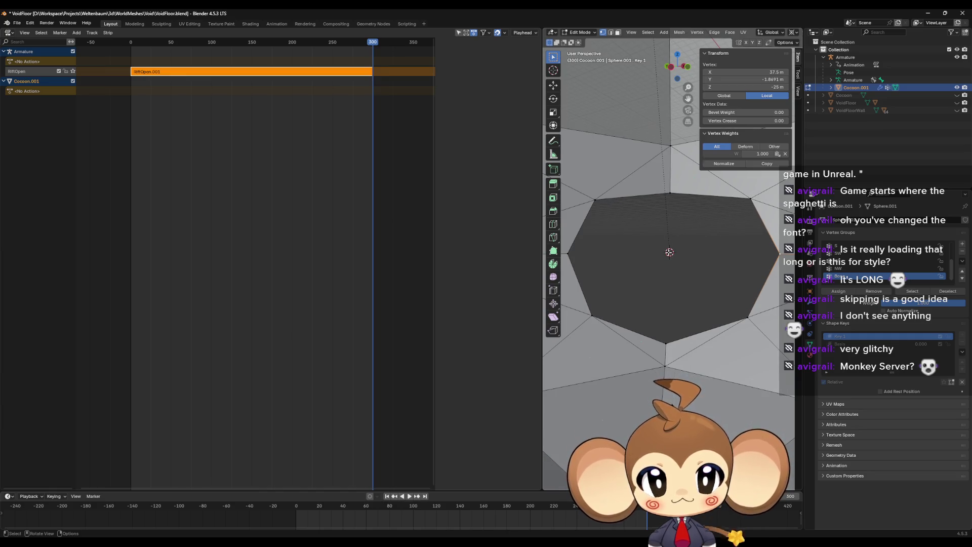
scroll(669, 251, up, 5)
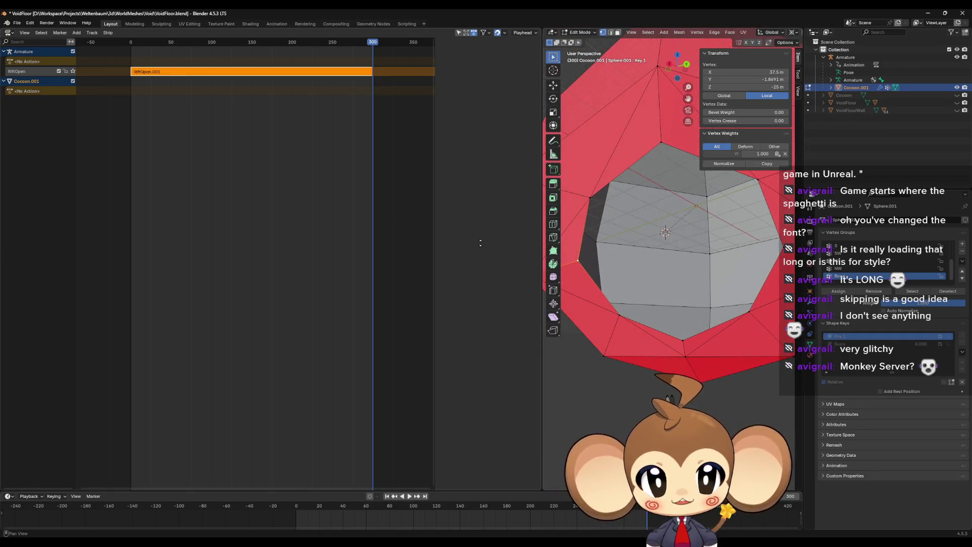
Select a vertex of the cocoon mesh and look around the whole cocoon.
drag(678, 257, 692, 240)
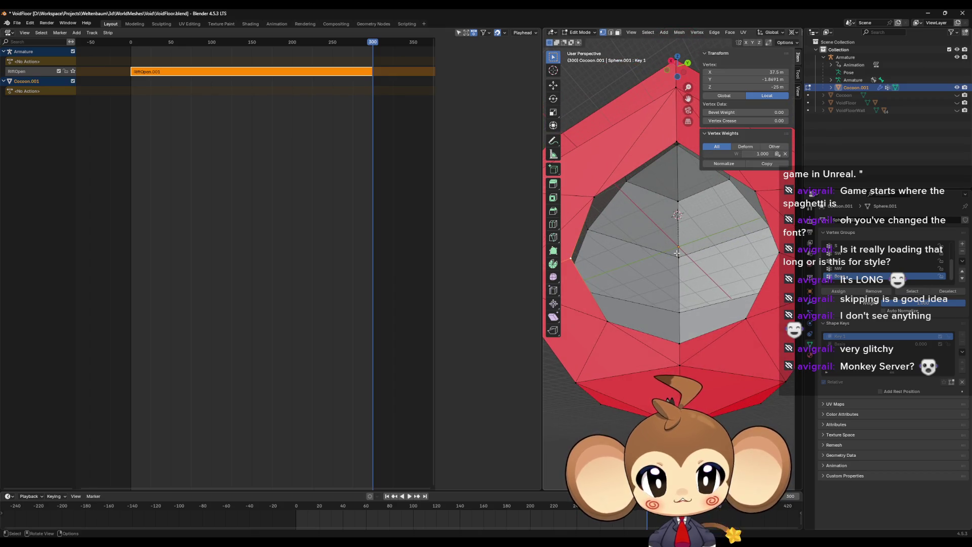
click(676, 253)
scroll(681, 256, down, 8)
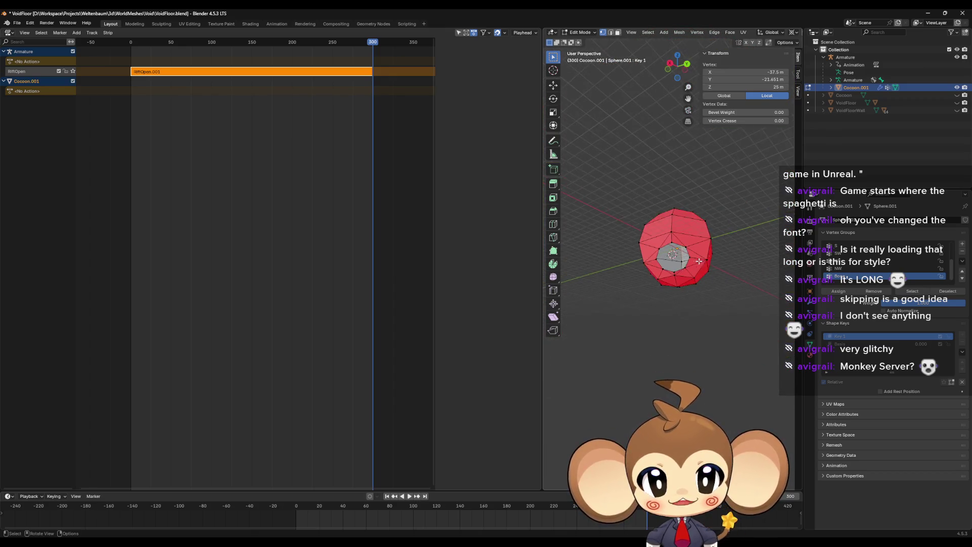
mouse_move(698, 261)
mouse_down()
mouse_move(700, 281)
mouse_move(729, 297)
mouse_move(700, 234)
mouse_up()
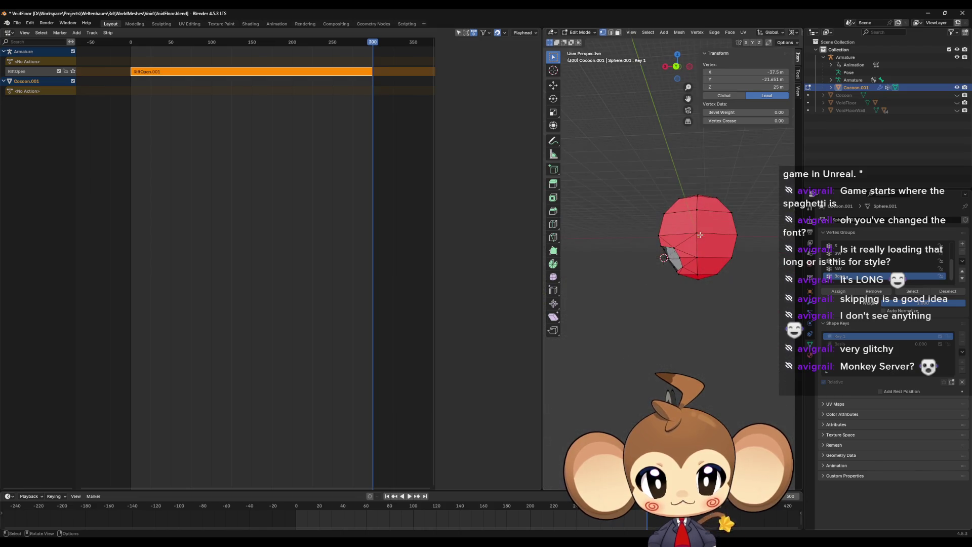
scroll(613, 289, up, 10)
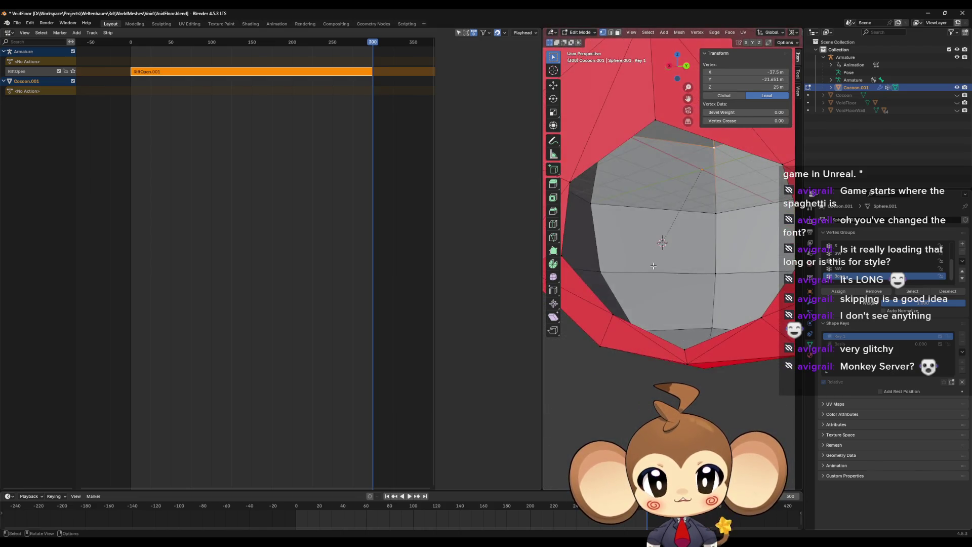
Extrude a vertex from the opening's edge and flatten it on Y with scale 0.
click(594, 255)
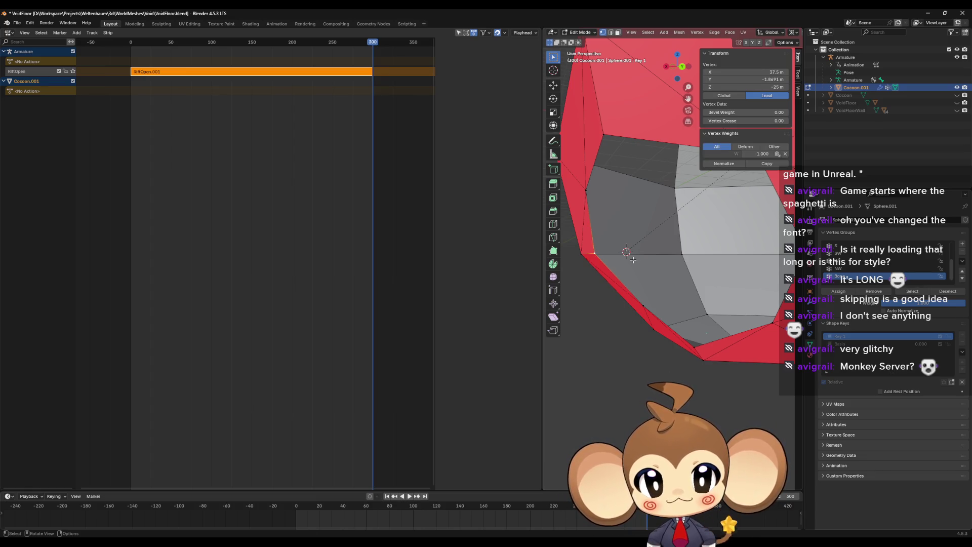
key(e)
click(633, 260)
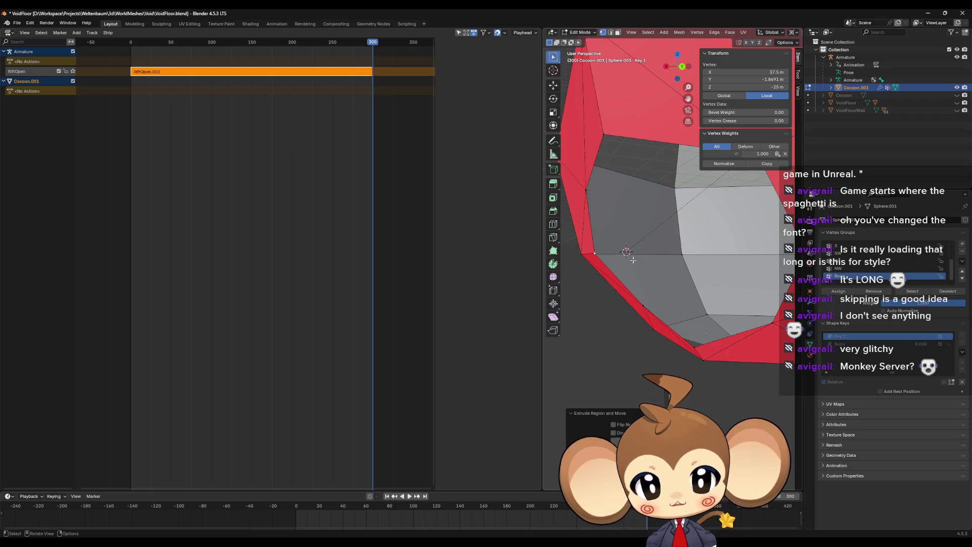
key(s)
key(y)
key(0)
key(Return)
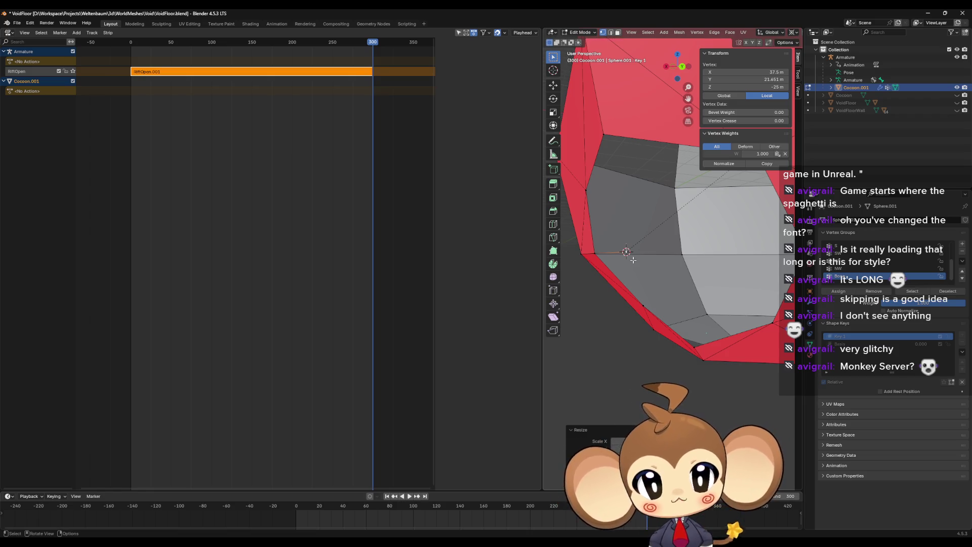
Scale the stray vertex outward twice so it trails far from the cocoon.
mouse_move(632, 260)
mouse_down()
mouse_move(712, 239)
mouse_move(689, 233)
mouse_move(699, 238)
mouse_move(705, 224)
mouse_move(714, 242)
mouse_move(694, 246)
mouse_move(714, 275)
mouse_up()
click(703, 252)
key(s)
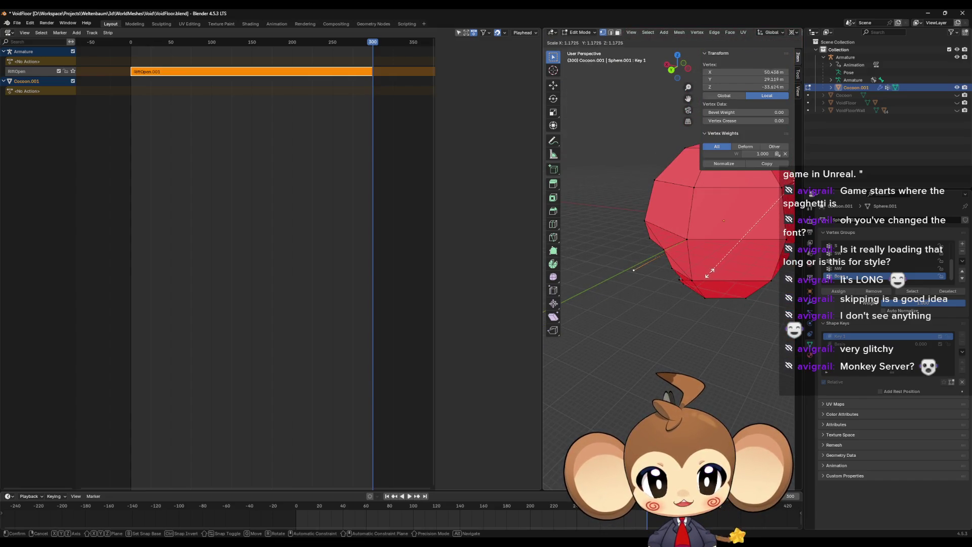
click(703, 276)
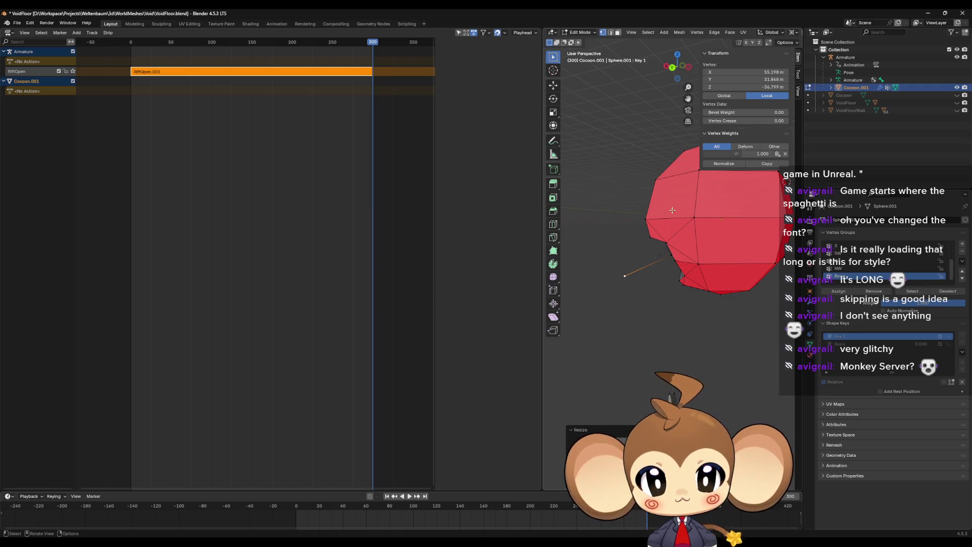
scroll(676, 287, up, 2)
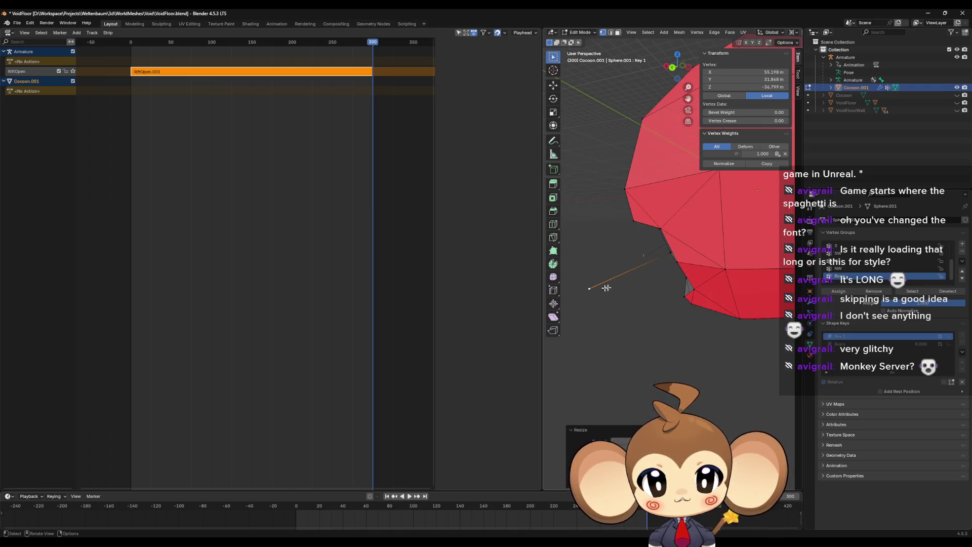
mouse_move(714, 298)
mouse_down()
mouse_move(664, 302)
mouse_move(679, 274)
mouse_move(679, 233)
mouse_up()
key(KP_Decimal)
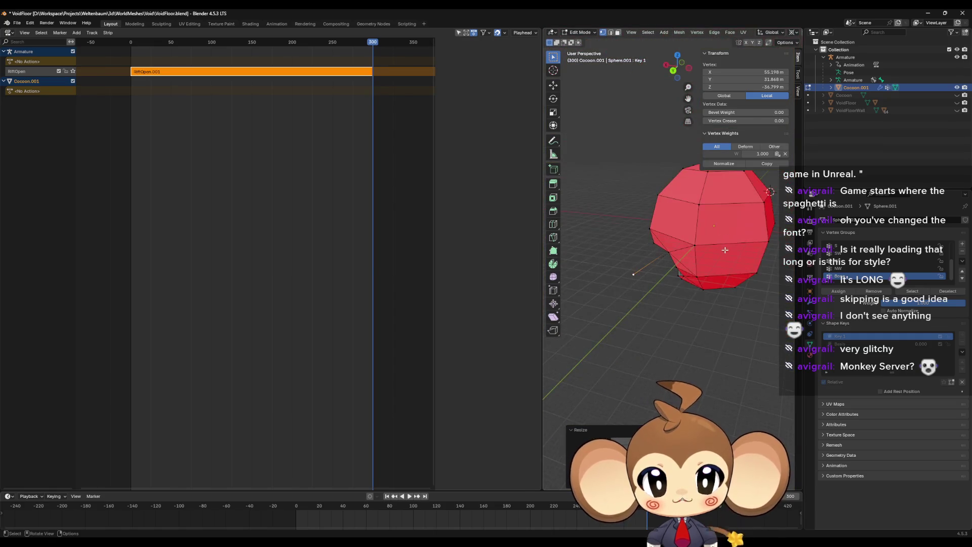
key(s)
click(584, 301)
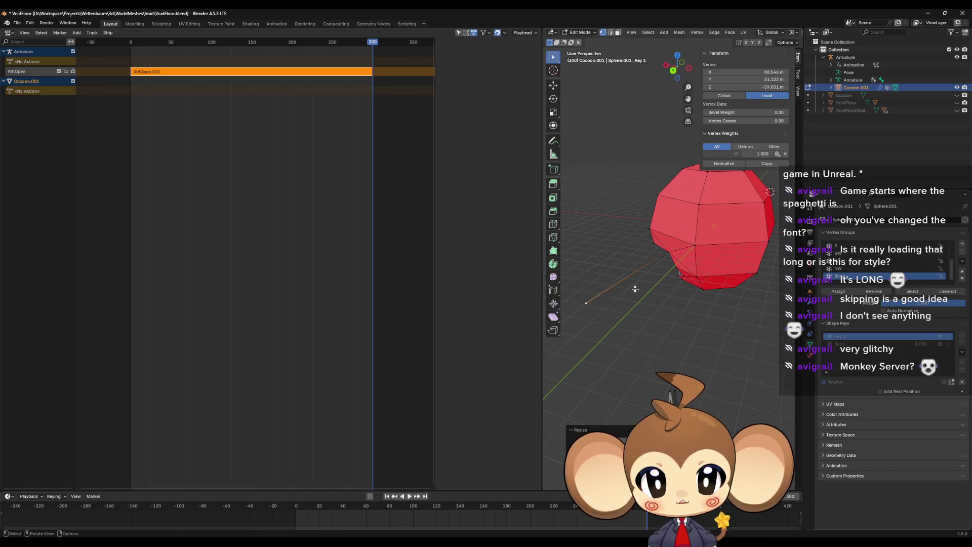
key(KP_6)
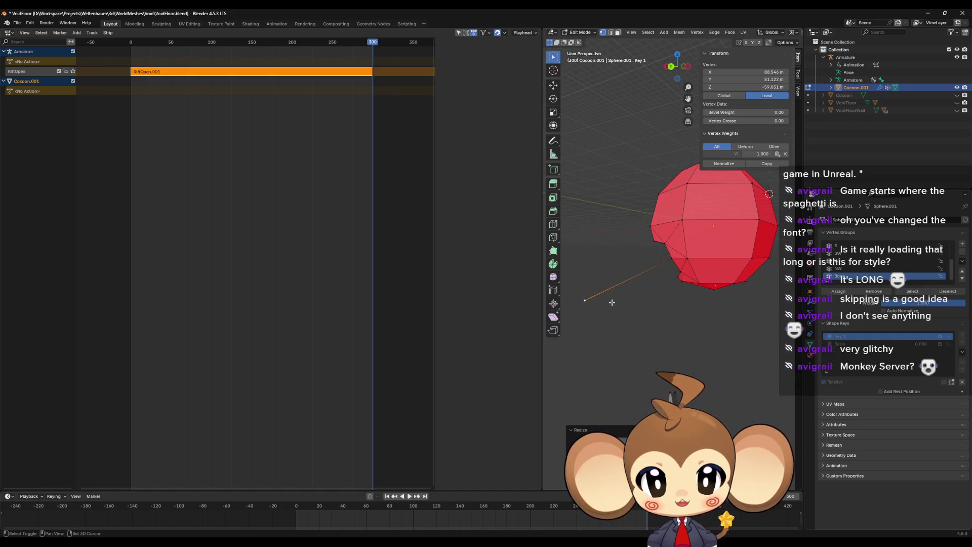
key(shift+s)
Snap the cursor to the stray vertex and delete that vertex.
click(560, 337)
key(x)
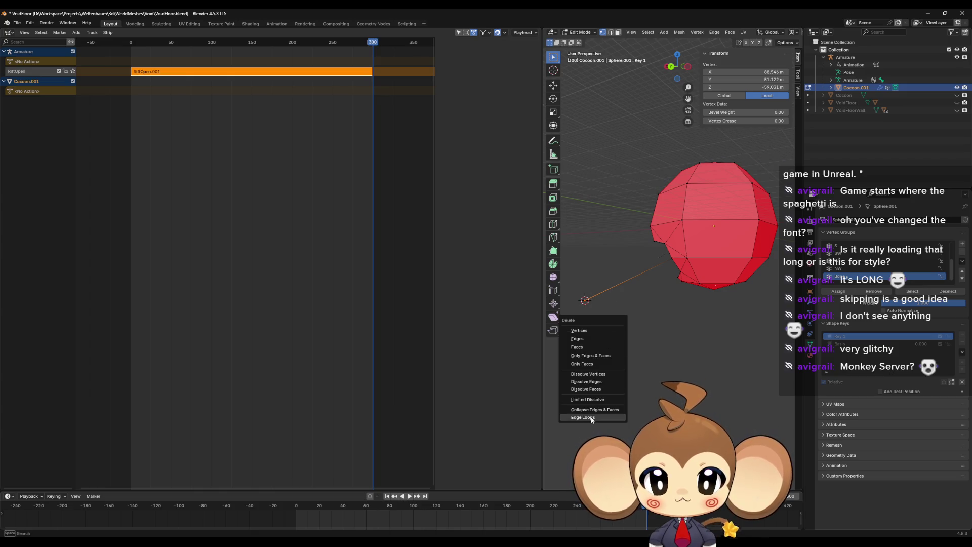
click(591, 330)
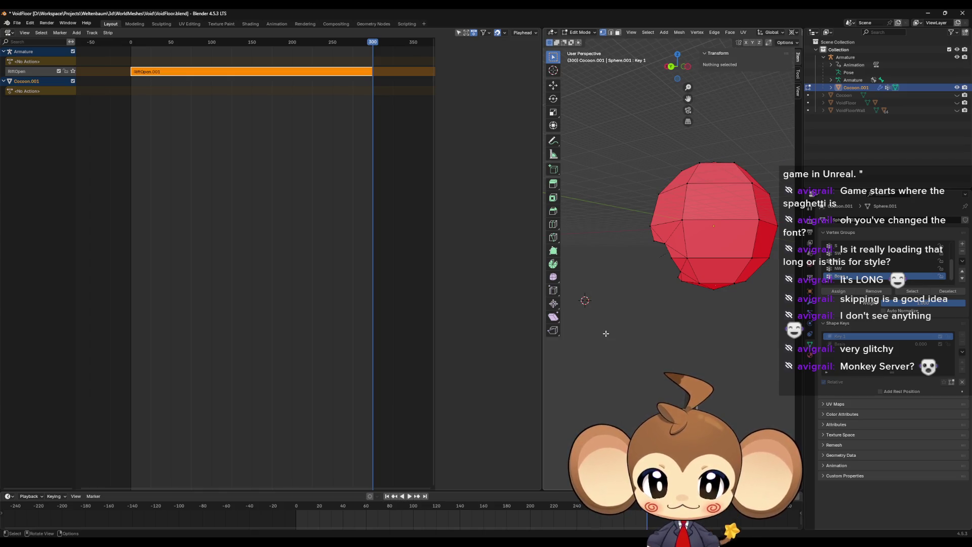
scroll(632, 313, up, 8)
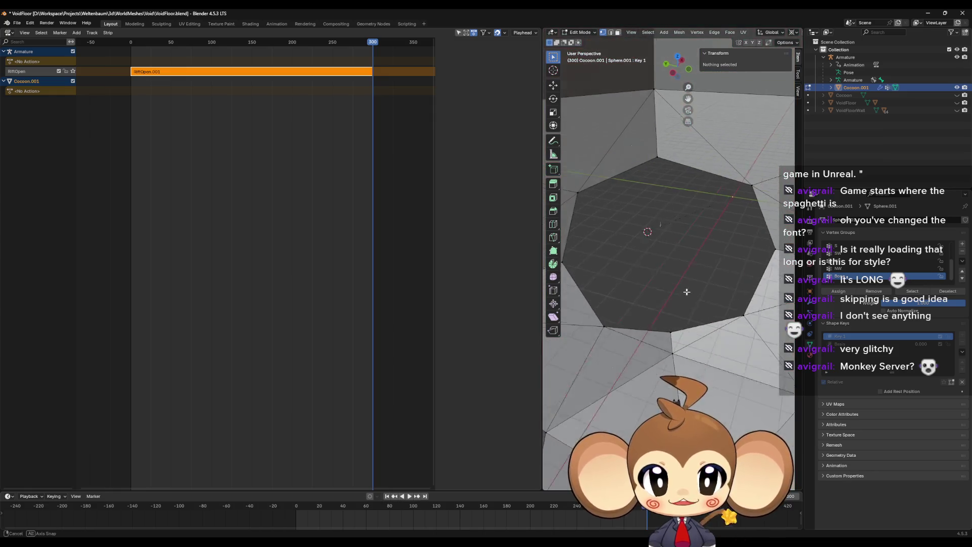
Select the edge loop around the cocoon's octagonal opening.
alt+shift+click(760, 261)
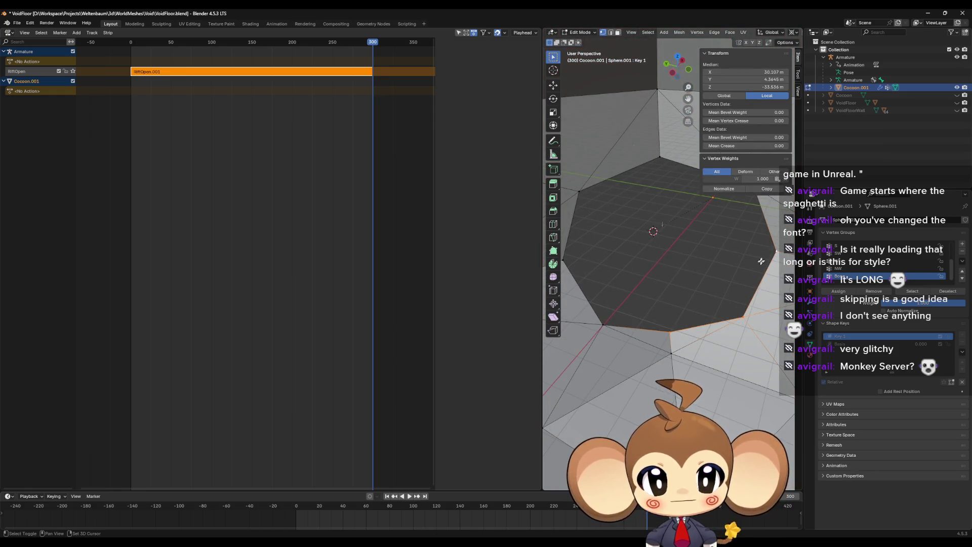
drag(761, 260, 647, 184)
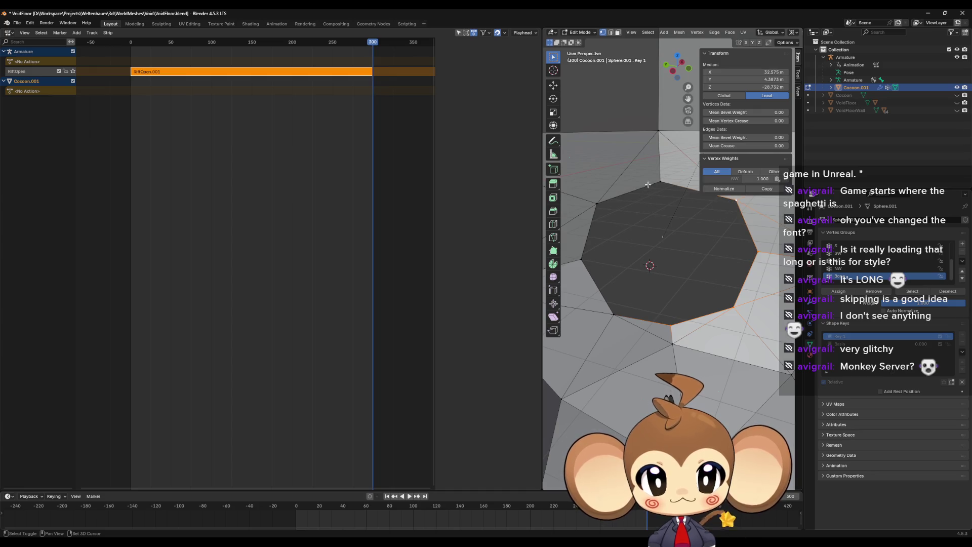
shift+click(603, 199)
shift+click(590, 238)
shift+click(624, 305)
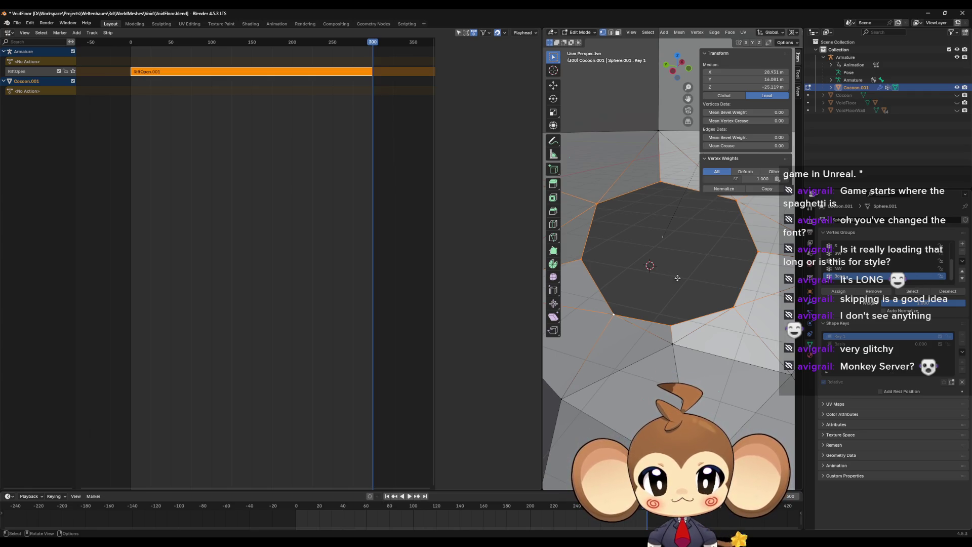
Extrude the opening's edge ring in place and try scale factors 0.1, 1.1 and 1.01.
key(e)
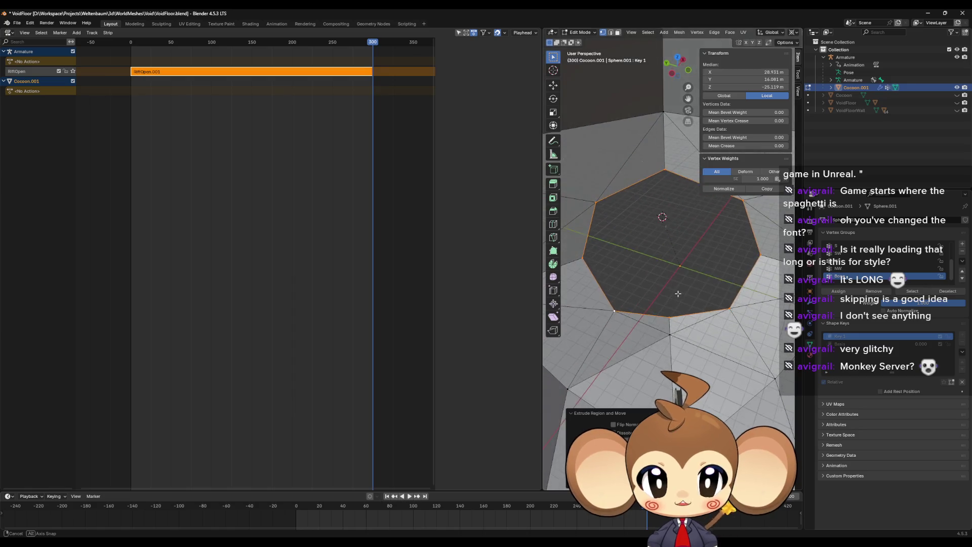
click(678, 293)
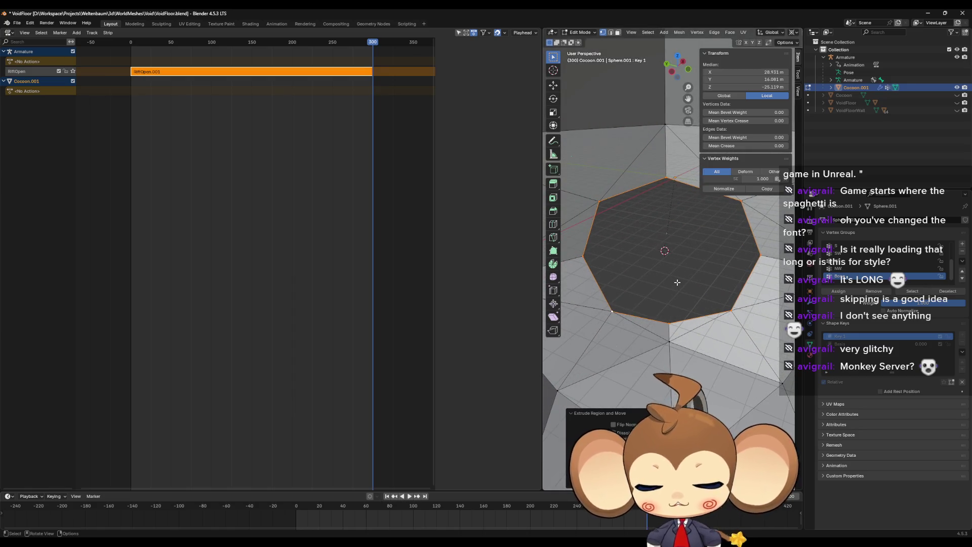
key(s)
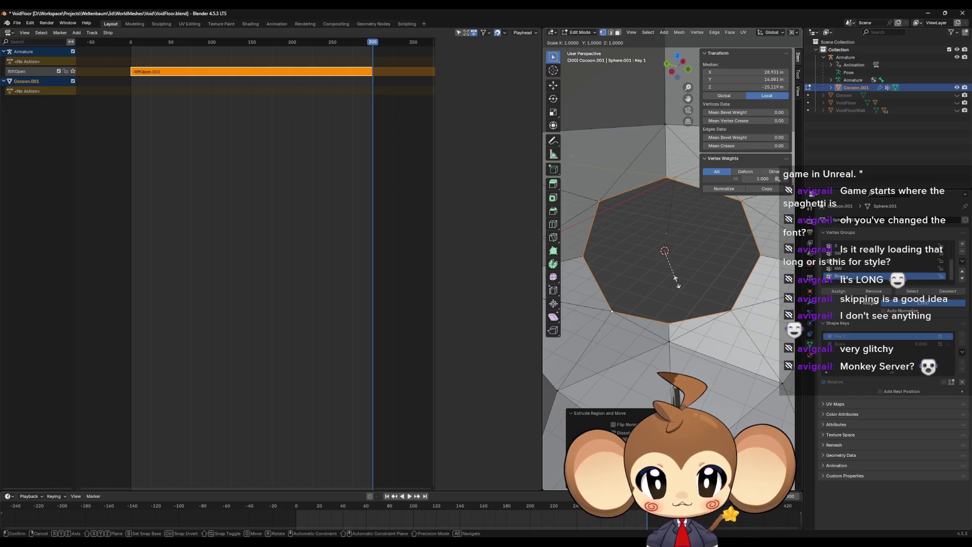
text(0.1)
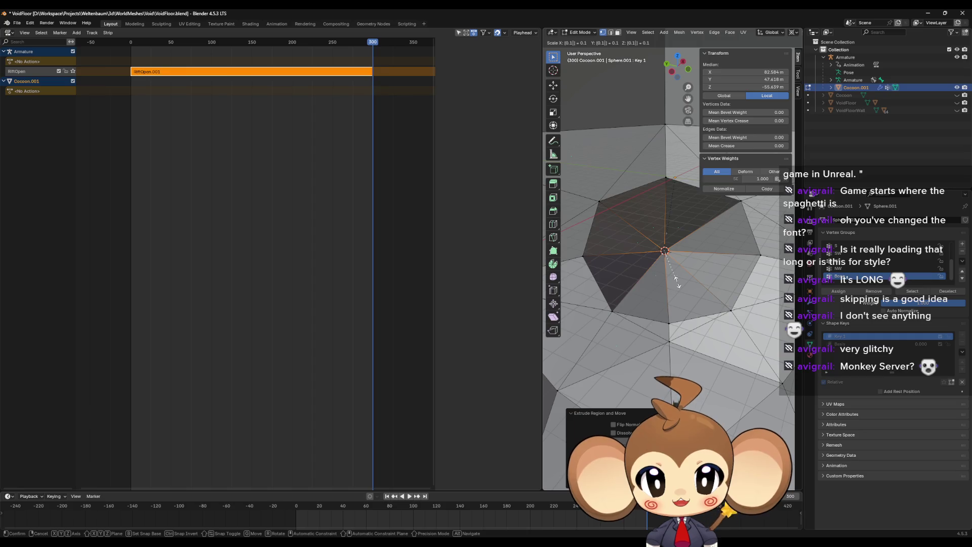
key(BackSpace)
key(BackSpace)
key(BackSpace)
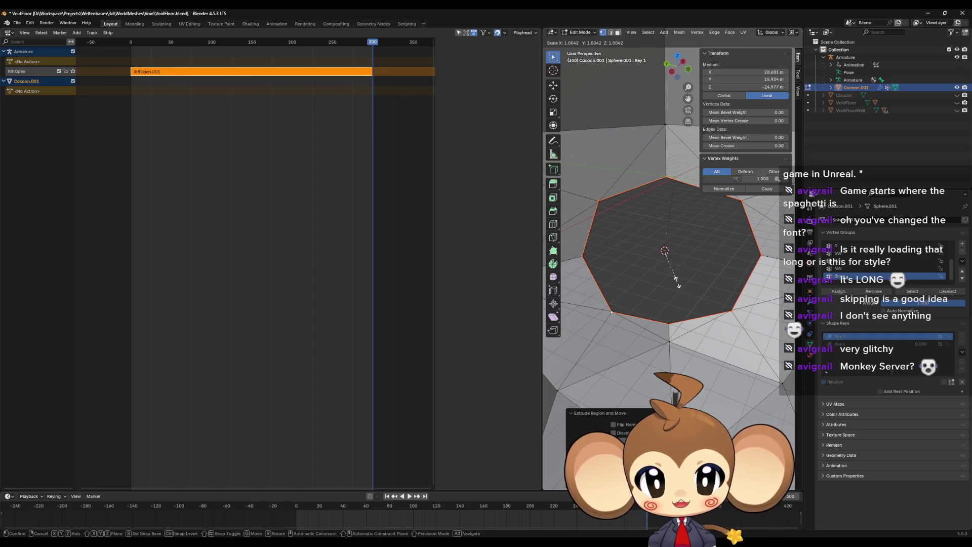
text(1.1)
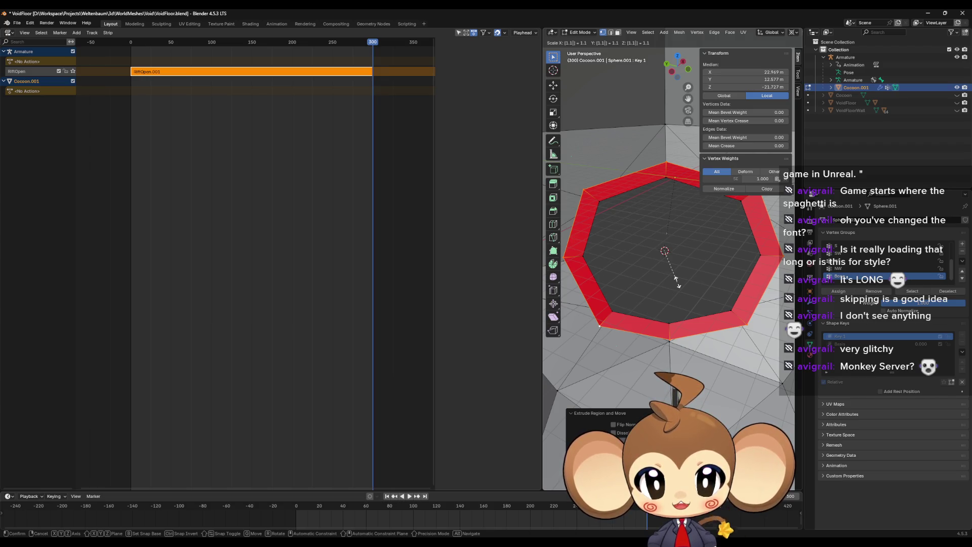
key(BackSpace)
text(05)
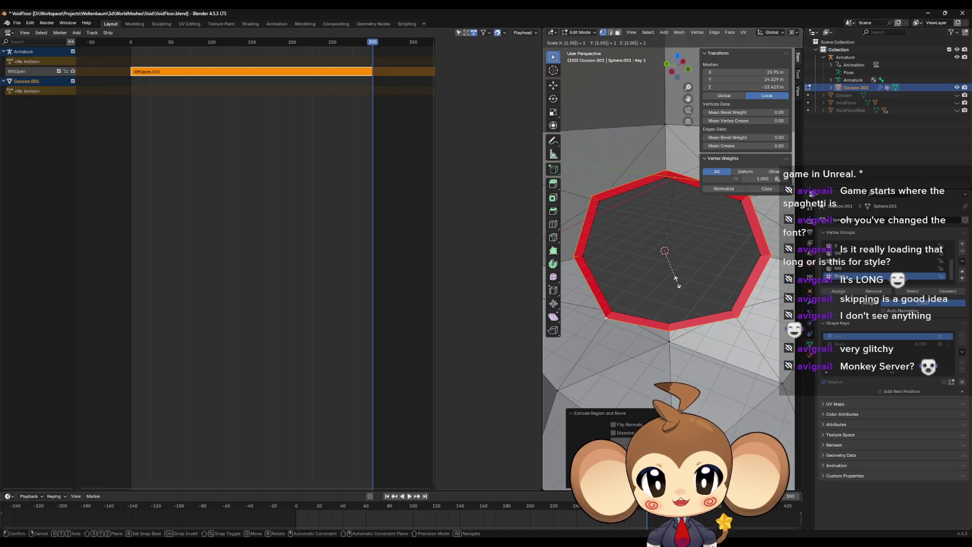
key(BackSpace)
text(1)
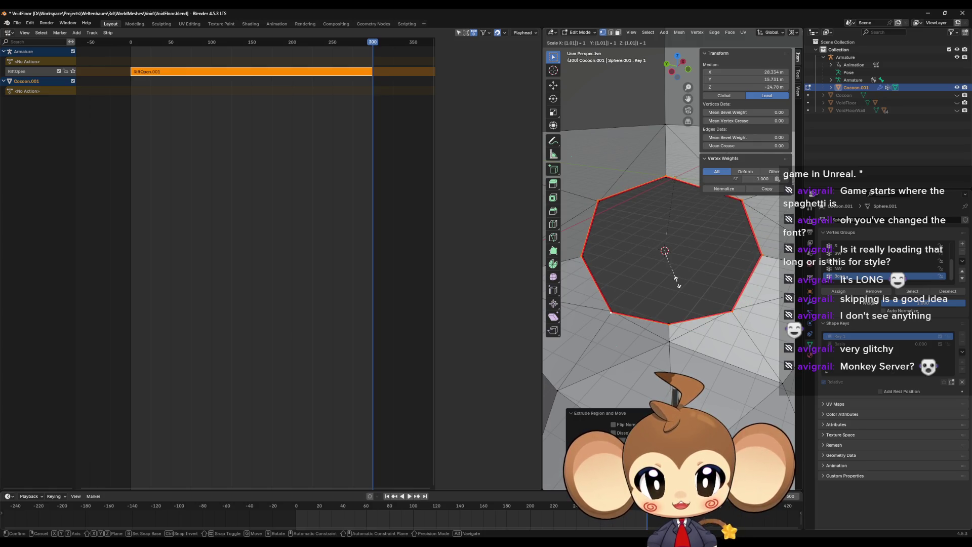
key(Return)
key(BackSpace)
text(1)
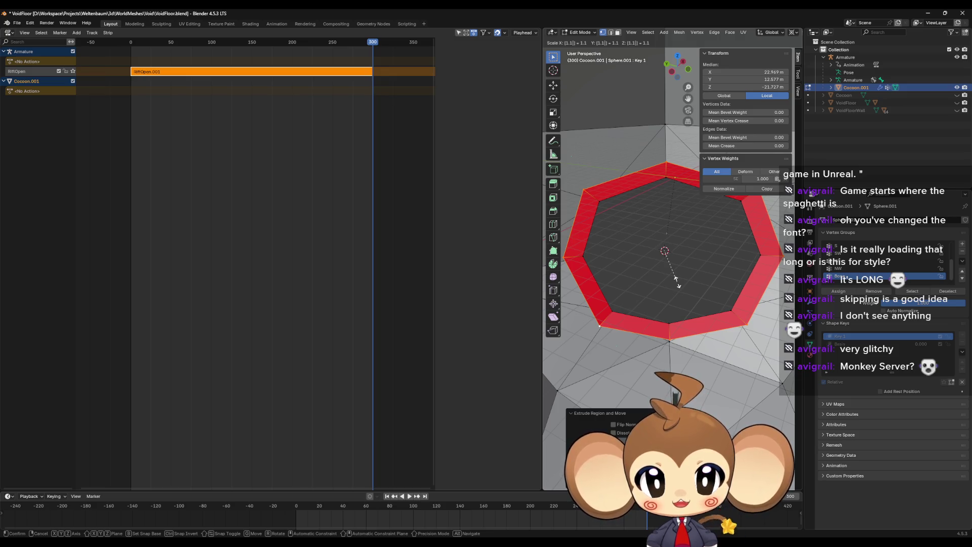
Compare 1.2 and 1.3 scale, settle the rim at 1.2, and inspect it.
key(BackSpace)
text(2)
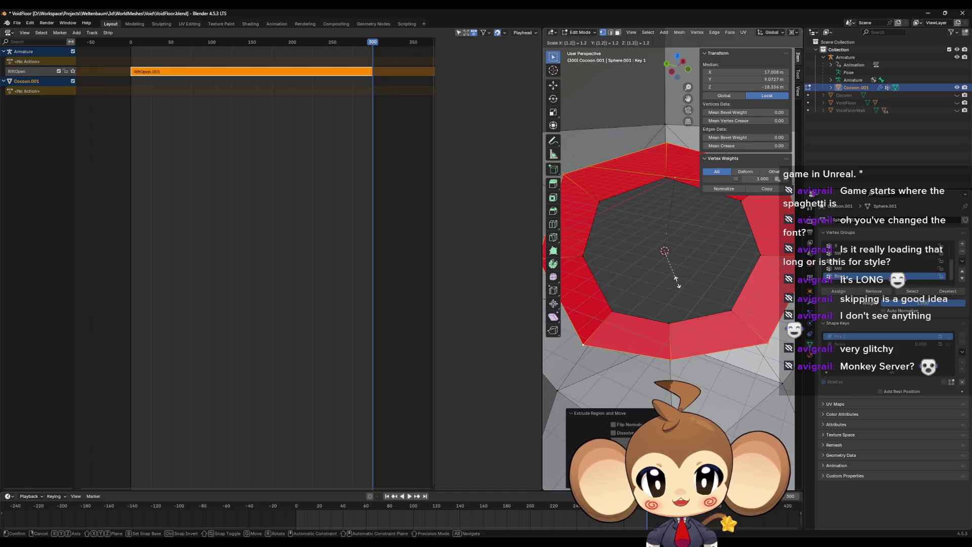
key(BackSpace)
text(3)
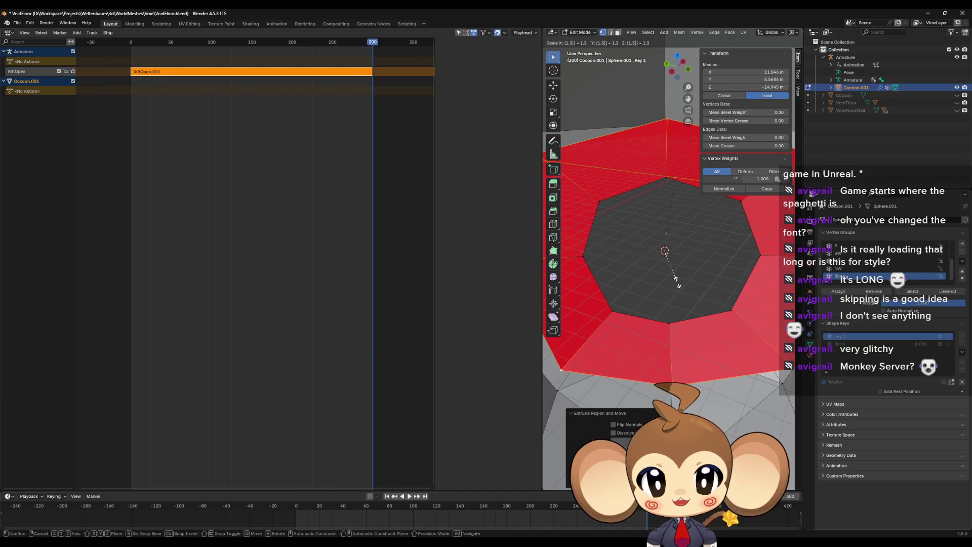
key(BackSpace)
text(2)
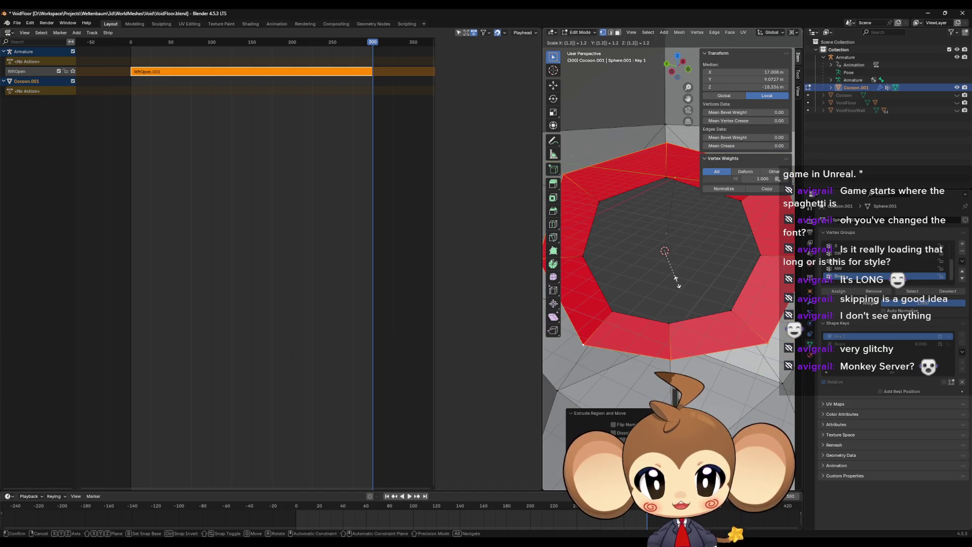
key(BackSpace)
text(3)
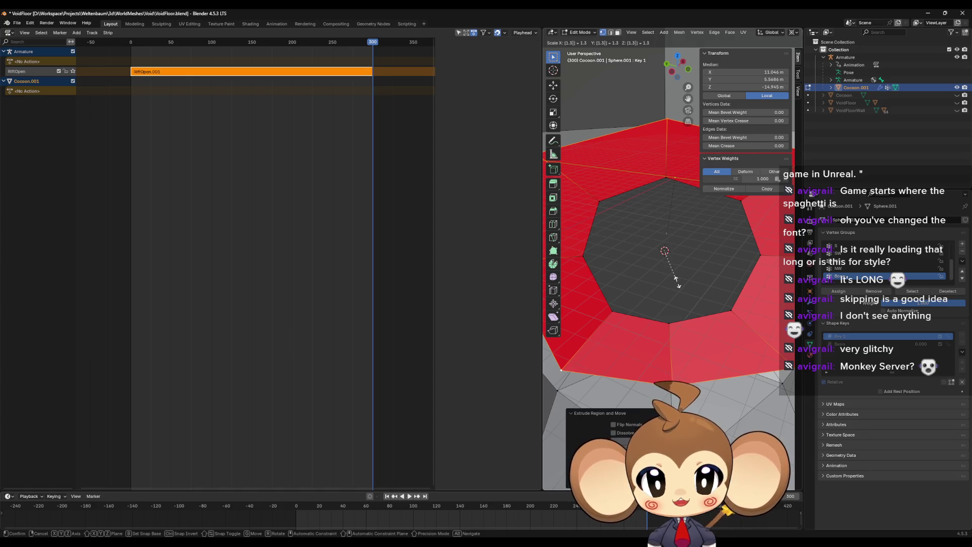
key(BackSpace)
text(2)
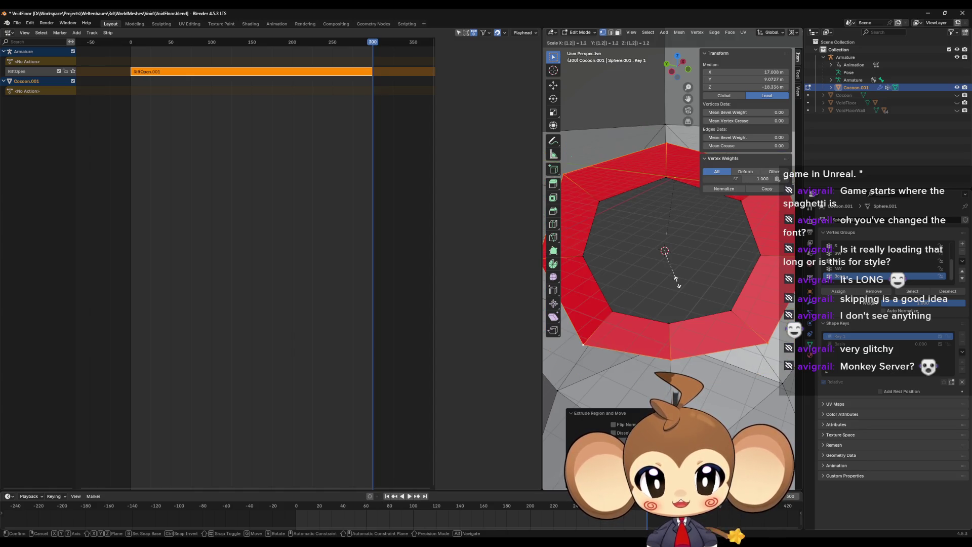
key(Return)
drag(727, 278, 721, 262)
mouse_move(693, 257)
mouse_down()
mouse_move(683, 253)
mouse_move(776, 218)
mouse_up()
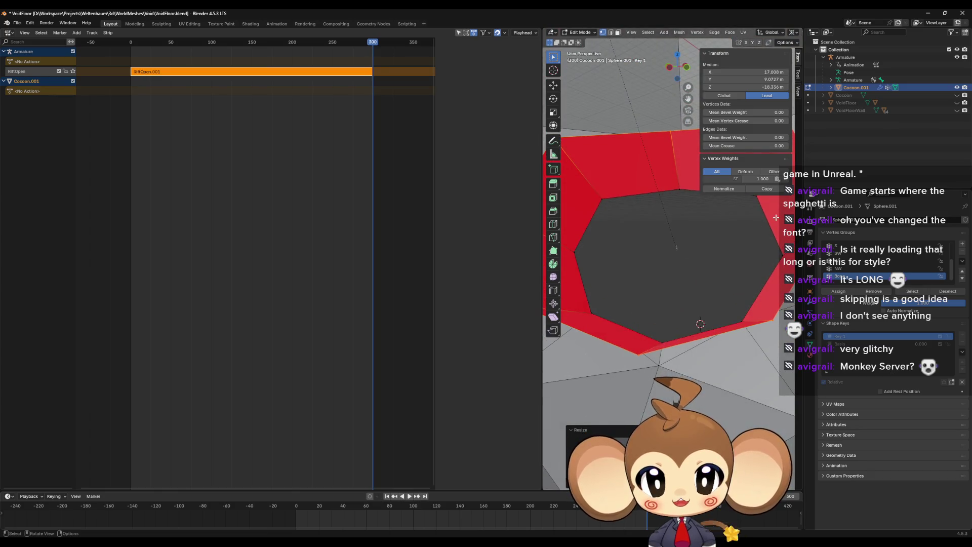
Join the Dope Sheet into the 3D viewport via Area Options and zoom to the red rim.
right_click(540, 325)
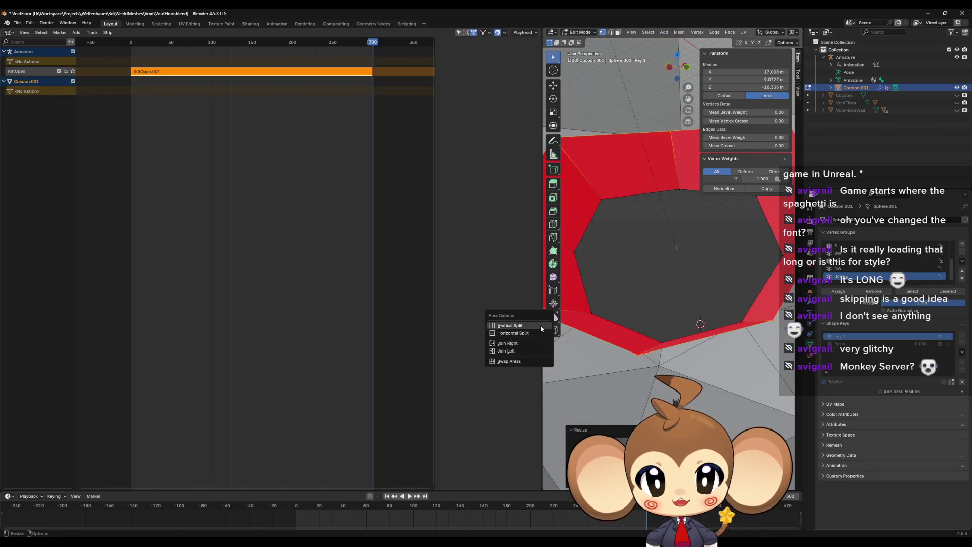
right_click(540, 269)
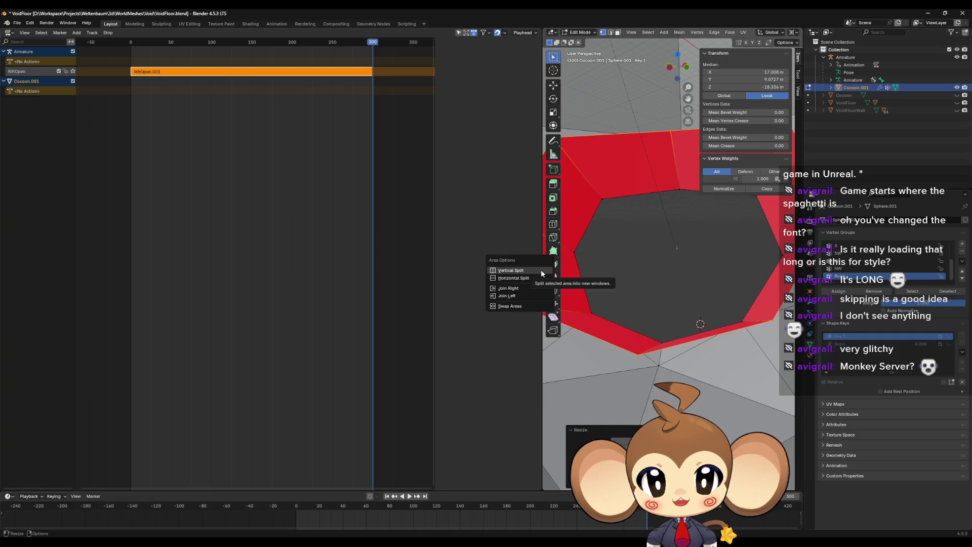
click(537, 296)
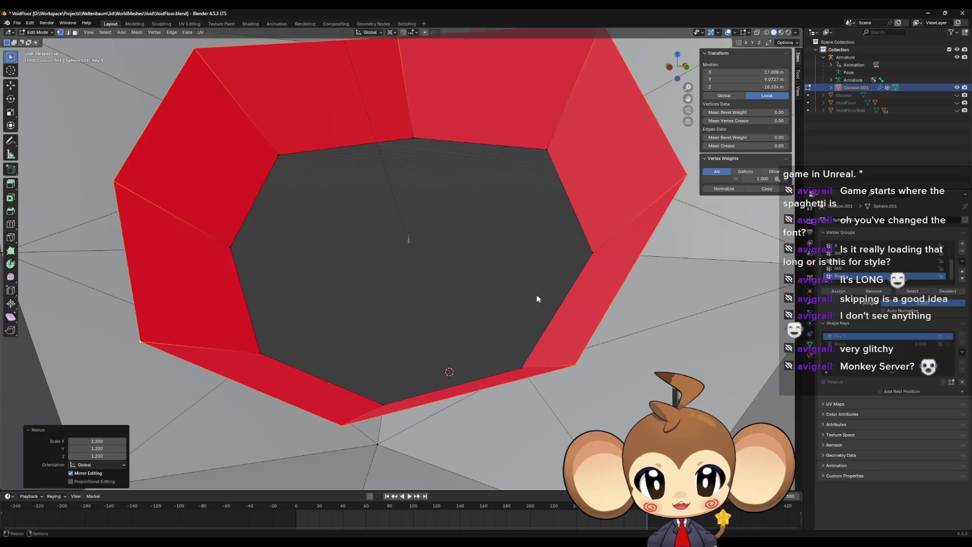
scroll(542, 293, up, 5)
scroll(542, 293, down, 3)
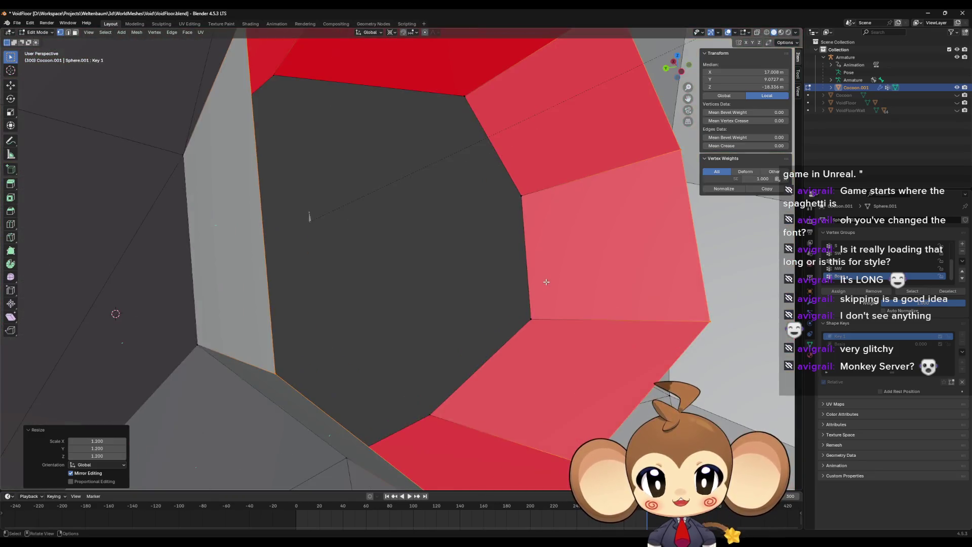
scroll(516, 294, up, 3)
scroll(515, 284, down, 4)
Switch Cocoon.001 to its Basis shape key and view the small closed octagonal cone.
scroll(518, 247, up, 2)
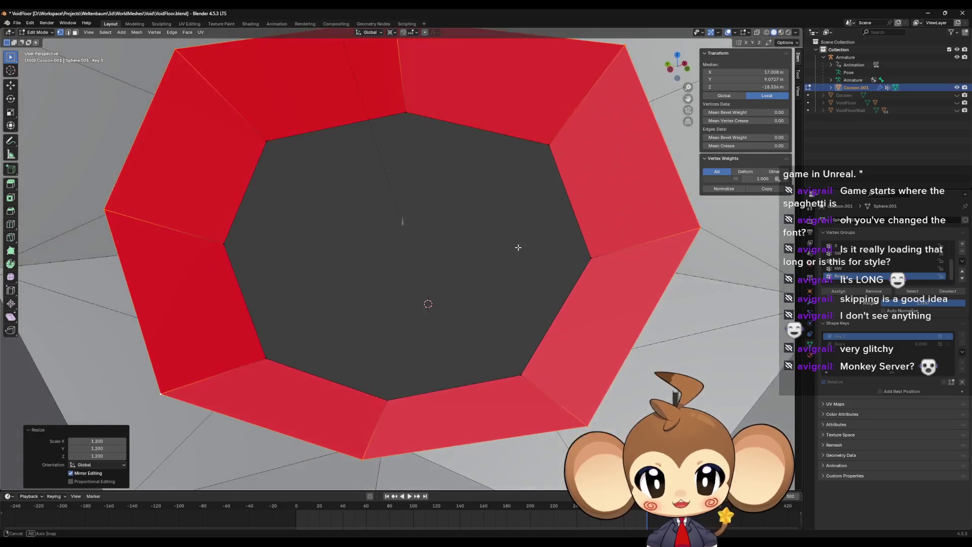
mouse_move(544, 246)
mouse_down()
mouse_move(547, 219)
mouse_move(560, 223)
mouse_move(556, 245)
mouse_move(544, 230)
mouse_move(561, 212)
mouse_move(551, 245)
mouse_move(496, 278)
mouse_move(522, 249)
mouse_move(557, 244)
mouse_up()
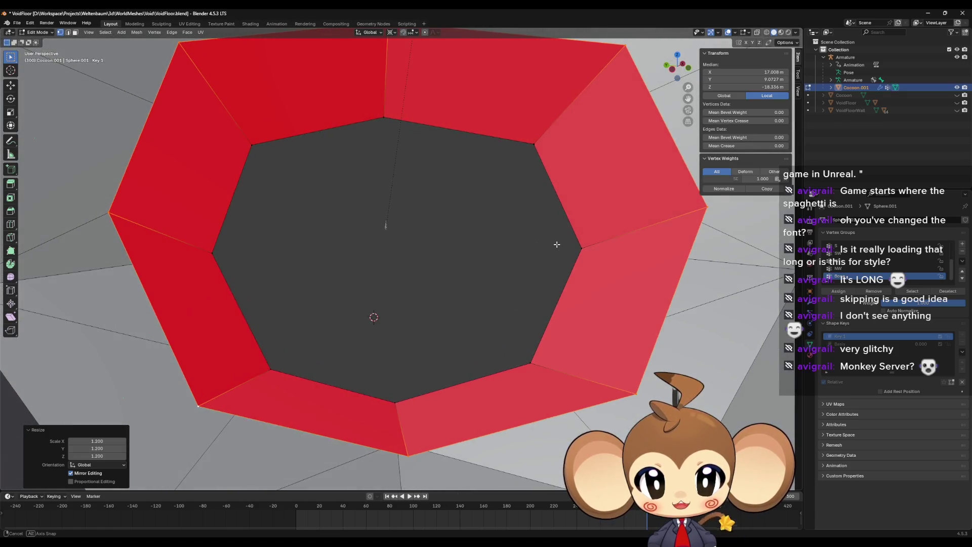
mouse_move(674, 280)
mouse_down()
mouse_move(673, 263)
mouse_move(677, 278)
mouse_up()
click(851, 345)
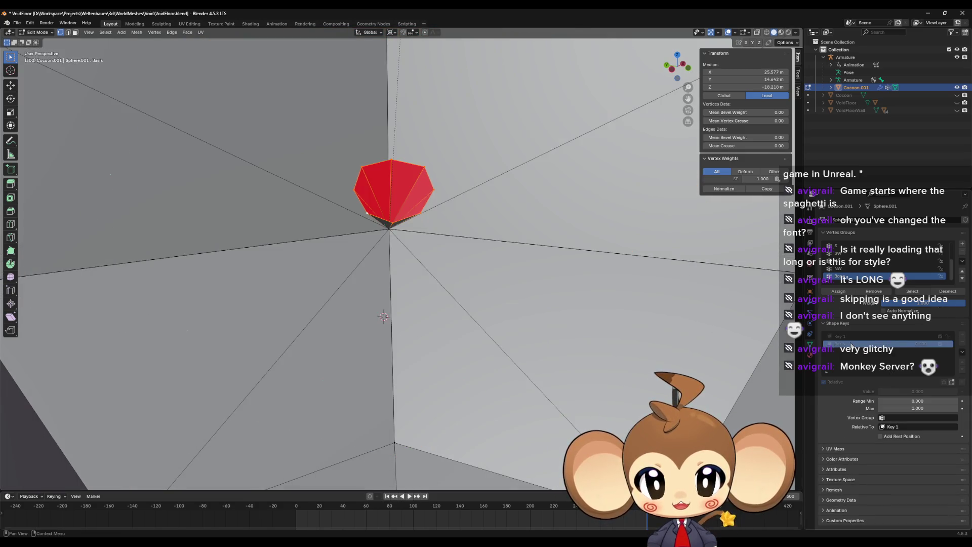
mouse_move(557, 283)
mouse_down()
mouse_move(543, 265)
mouse_move(564, 254)
mouse_move(549, 242)
mouse_move(561, 253)
mouse_up()
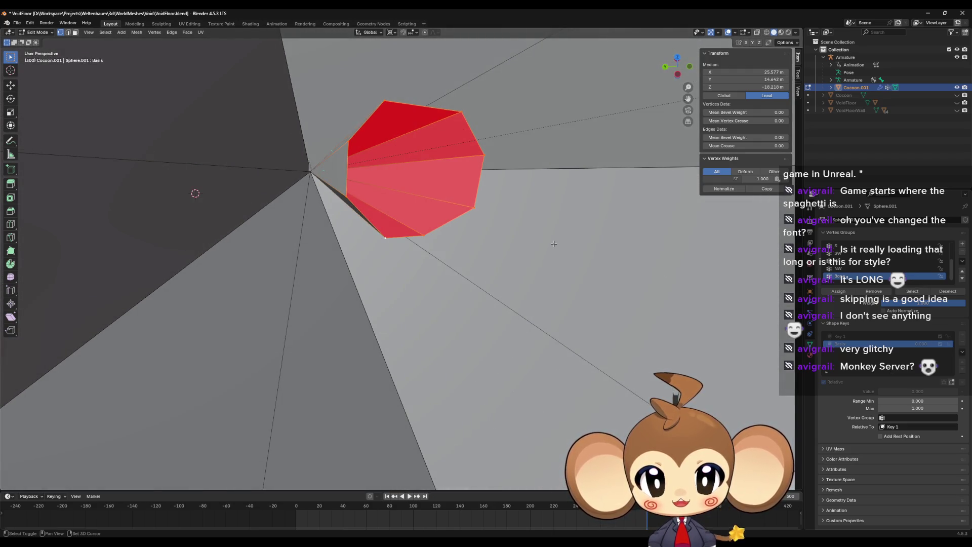
Snap the cursor to the selection's centre and scale the Basis mesh to 0.
key(shift+s)
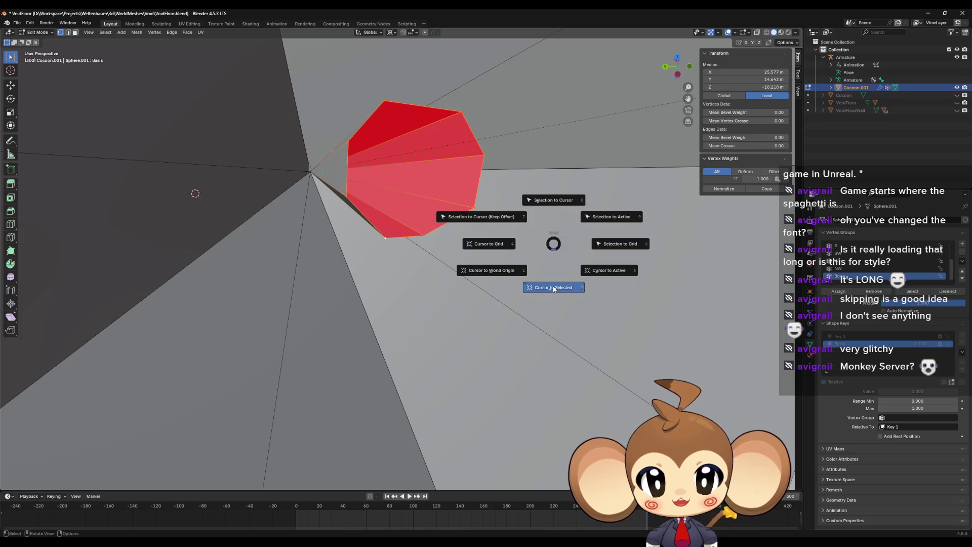
click(554, 289)
key(s)
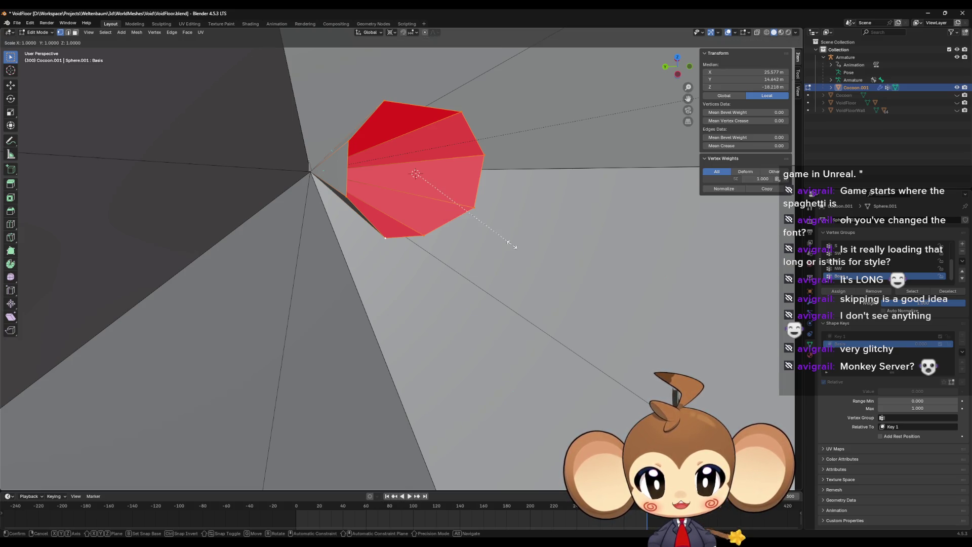
key(0)
key(Return)
drag(509, 243, 496, 229)
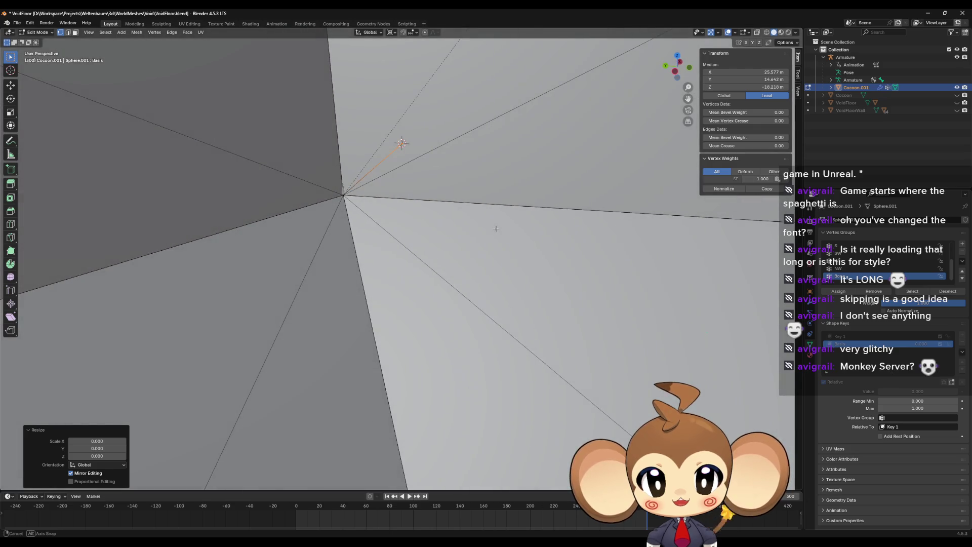
Return to the Key 1 shape key and go back to Object Mode.
click(865, 336)
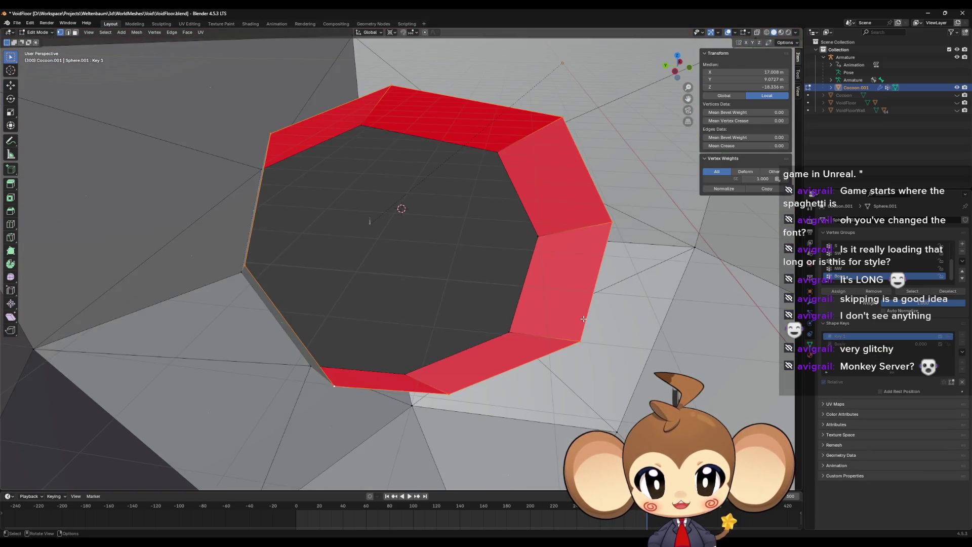
drag(583, 319, 572, 382)
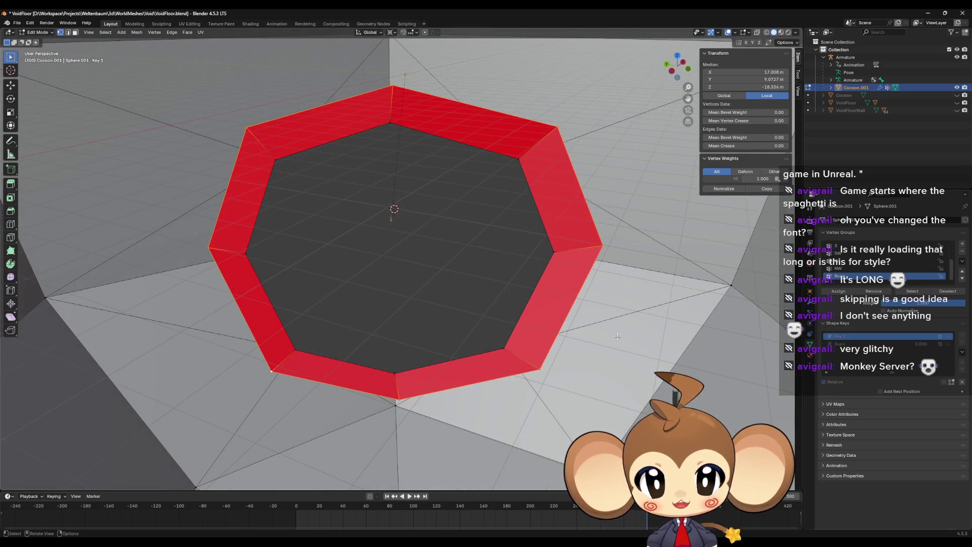
key(Tab)
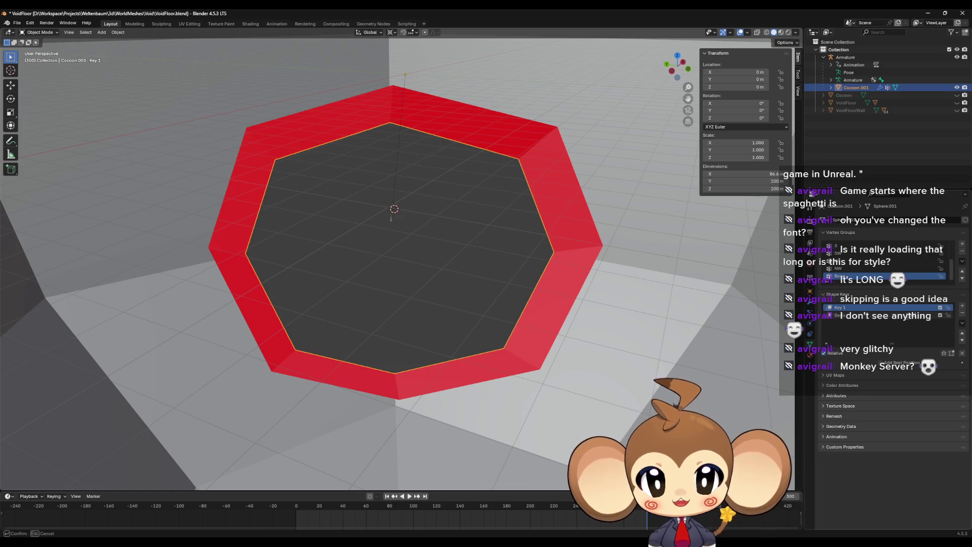
Preview the shape key by dragging its Value slider, ending near 0.98.
click(860, 316)
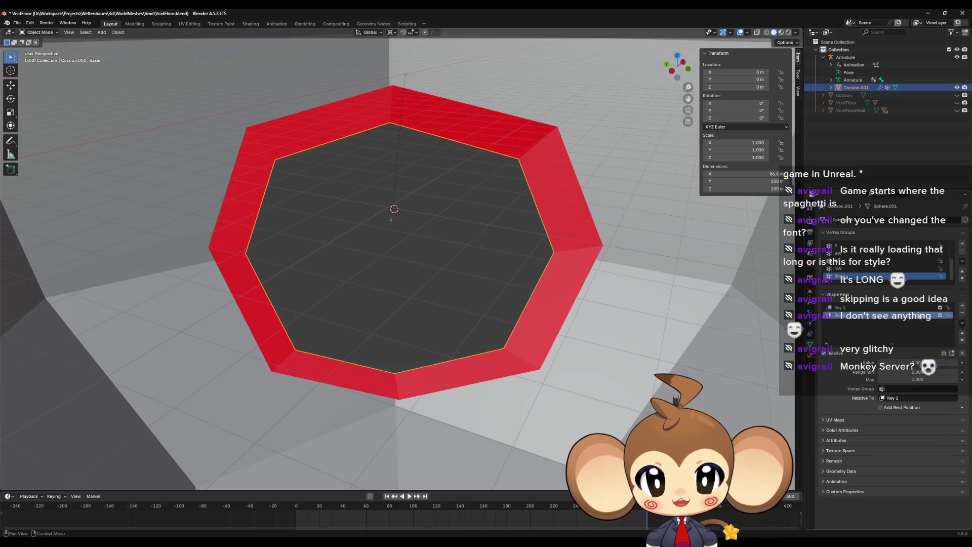
drag(881, 362, 953, 363)
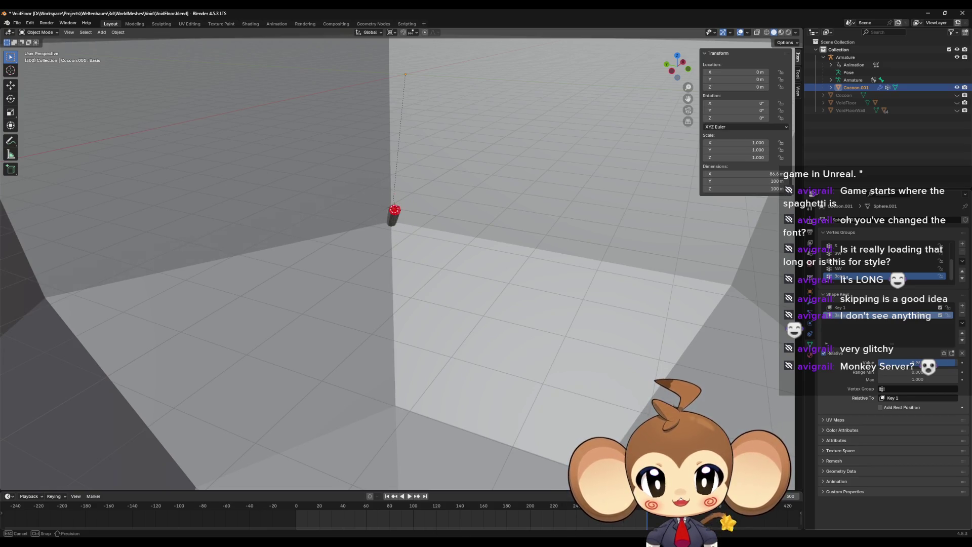
mouse_move(510, 245)
mouse_down()
mouse_move(556, 244)
mouse_move(572, 223)
mouse_move(602, 232)
mouse_move(600, 254)
mouse_up()
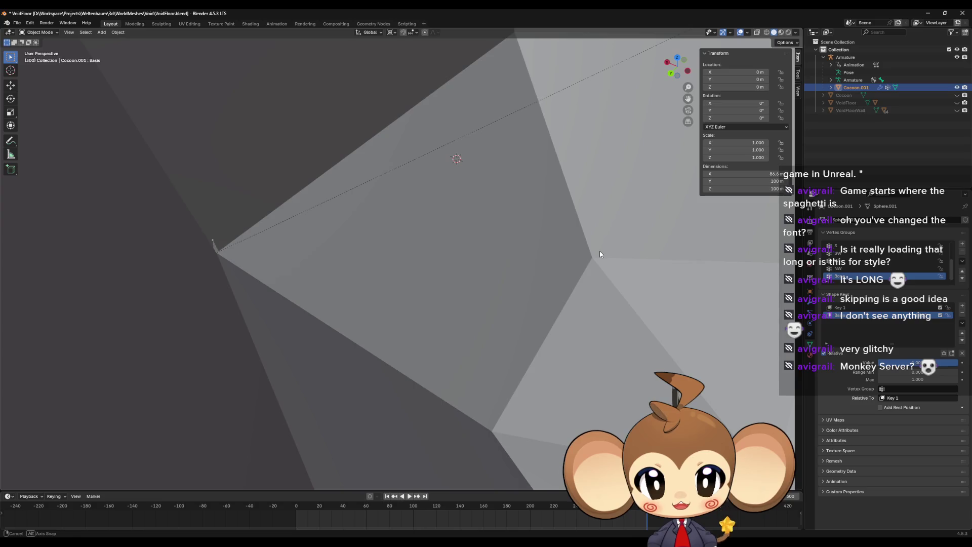
drag(916, 363, 883, 363)
drag(608, 274, 795, 294)
mouse_move(593, 293)
mouse_down()
mouse_move(585, 257)
mouse_move(569, 282)
mouse_move(545, 288)
mouse_move(564, 314)
mouse_move(600, 289)
mouse_move(556, 235)
mouse_move(519, 217)
mouse_move(545, 229)
mouse_move(547, 310)
mouse_move(557, 290)
mouse_move(526, 226)
mouse_move(557, 216)
mouse_move(558, 249)
mouse_up()
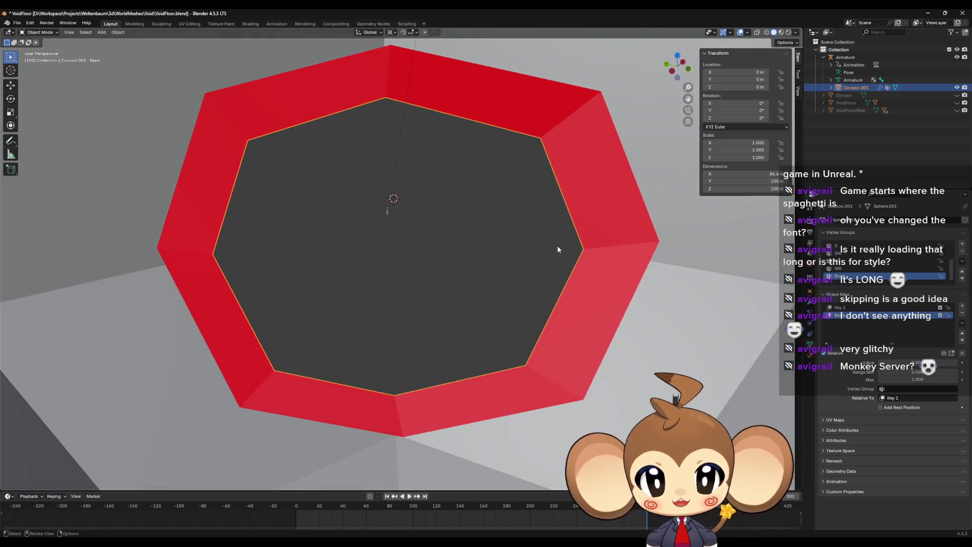
Make Basis the active shape key and return to Edit Mode on the collapsed point.
click(856, 307)
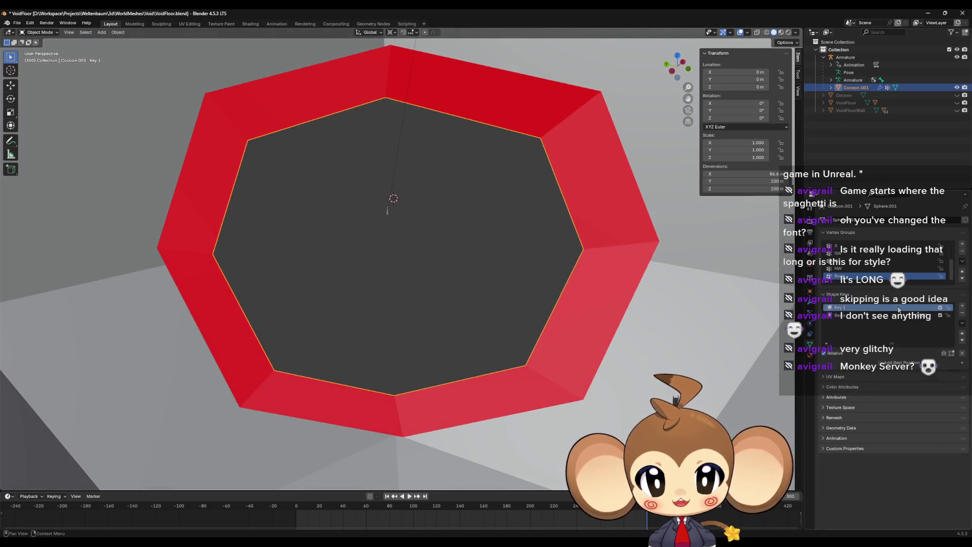
click(858, 315)
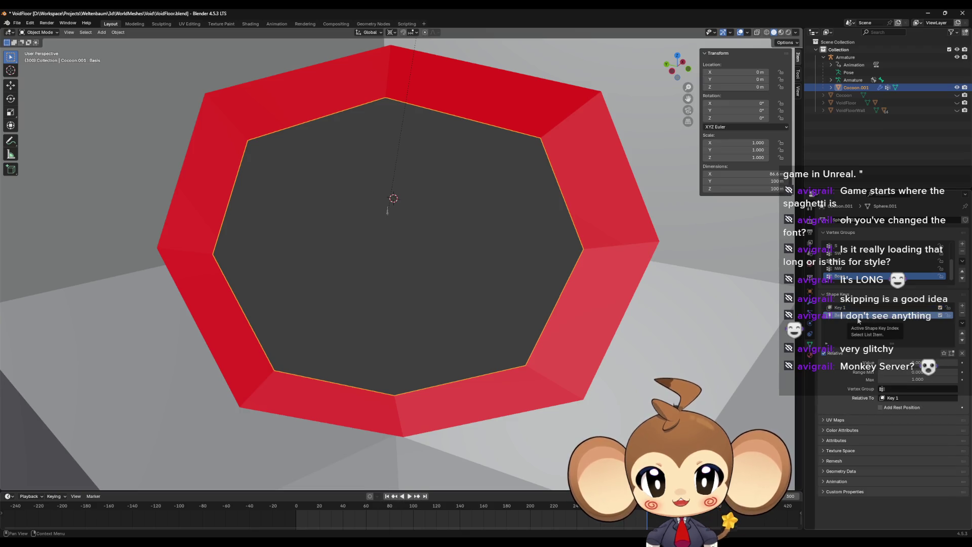
key(Tab)
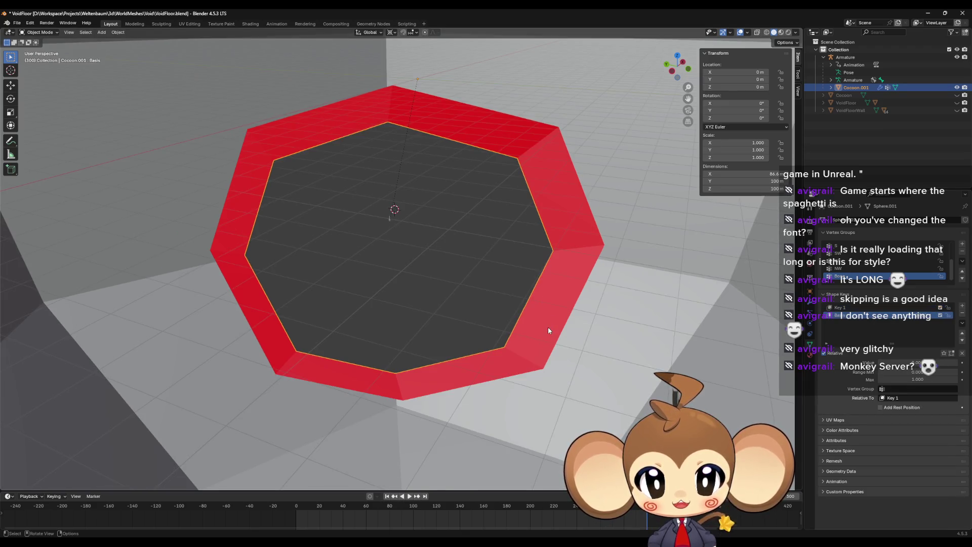
key(KP_Decimal)
key(Tab)
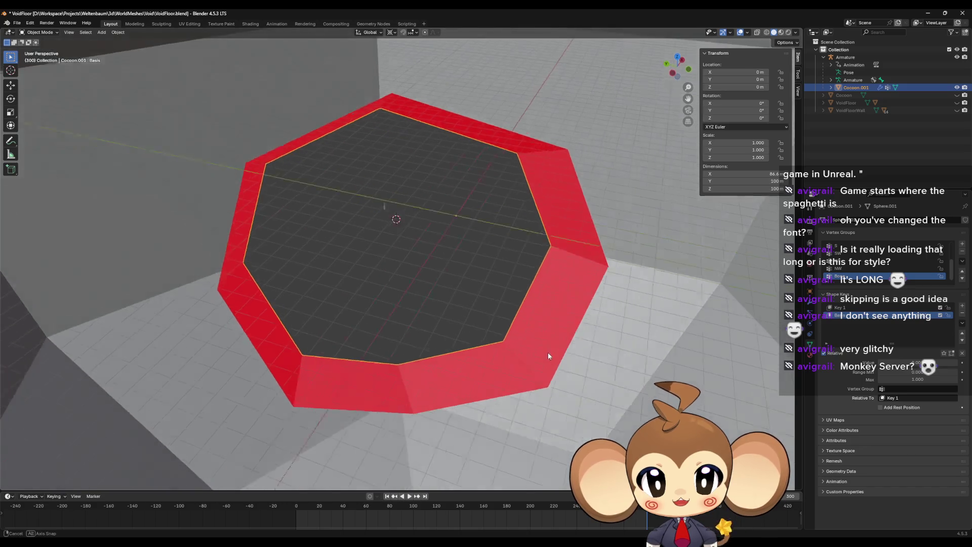
key(KP_Decimal)
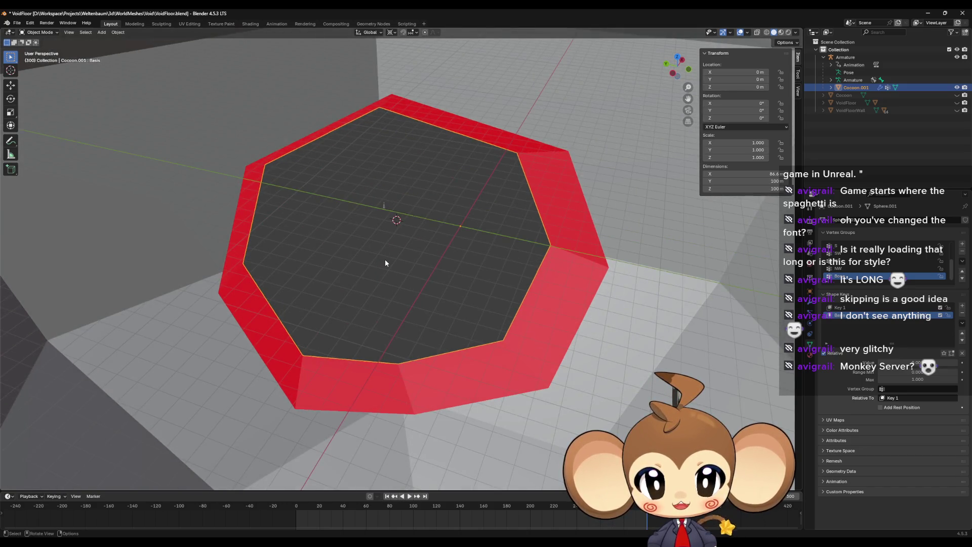
key(Tab)
key(KP_Decimal)
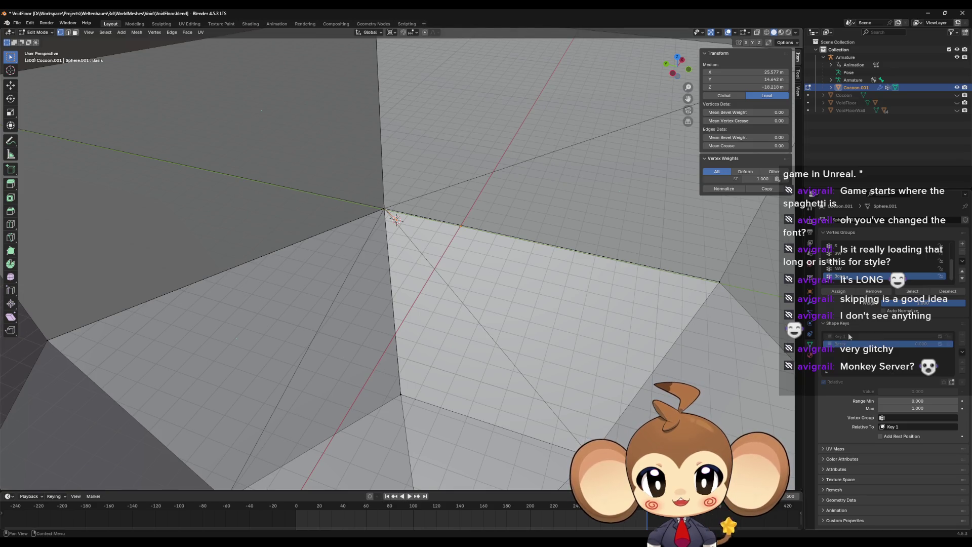
Switch back to Key 1 and select the linked ring vertices with Ctrl+L.
click(848, 336)
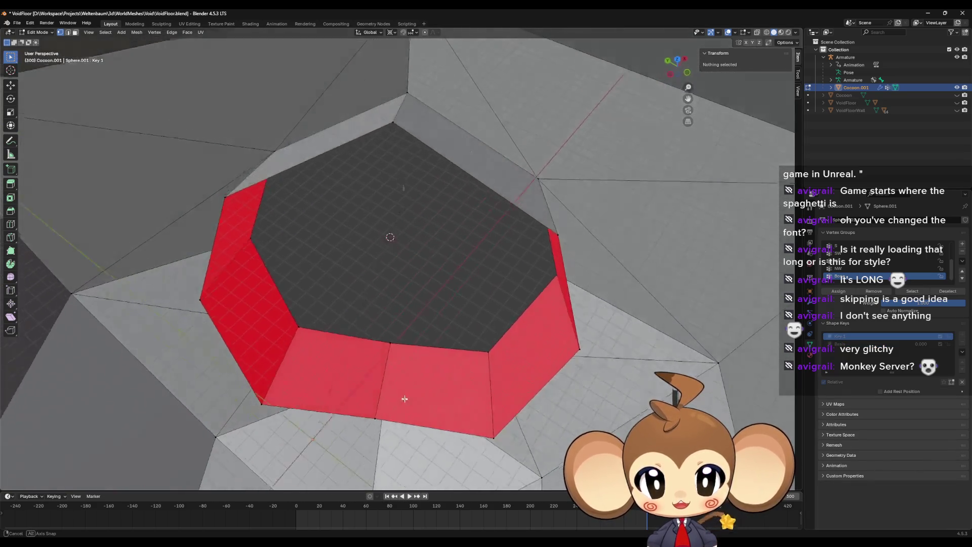
mouse_move(404, 399)
mouse_down()
mouse_move(456, 332)
mouse_move(405, 405)
mouse_up()
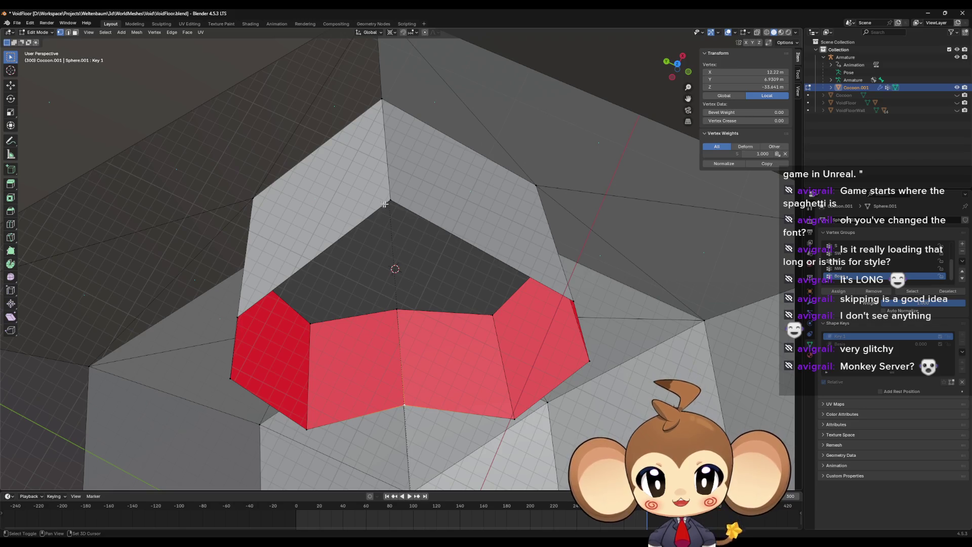
key(ctrl+l)
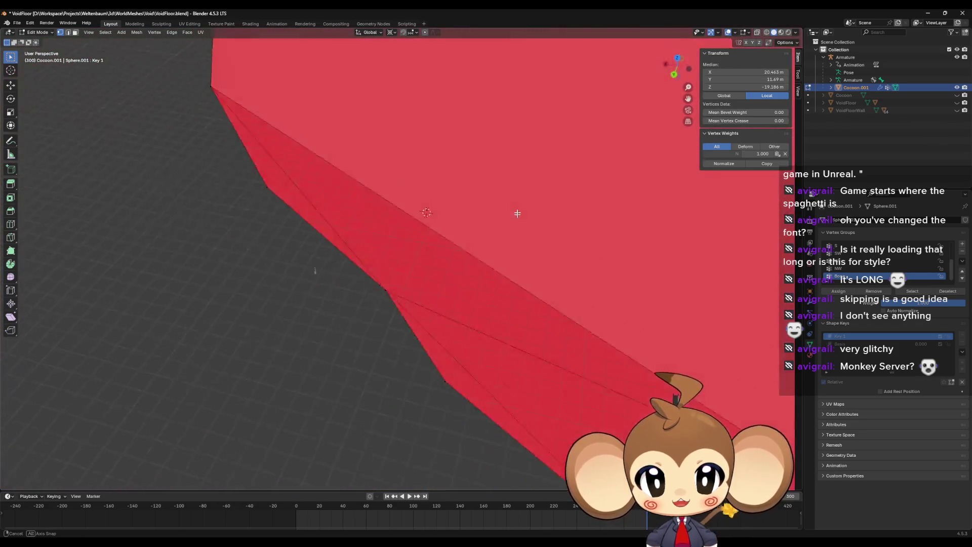
mouse_move(517, 213)
mouse_down()
mouse_move(516, 130)
mouse_move(566, 142)
mouse_move(527, 142)
mouse_move(517, 154)
mouse_move(534, 173)
mouse_move(420, 202)
mouse_move(425, 187)
mouse_move(427, 202)
mouse_move(395, 251)
mouse_move(157, 44)
mouse_up()
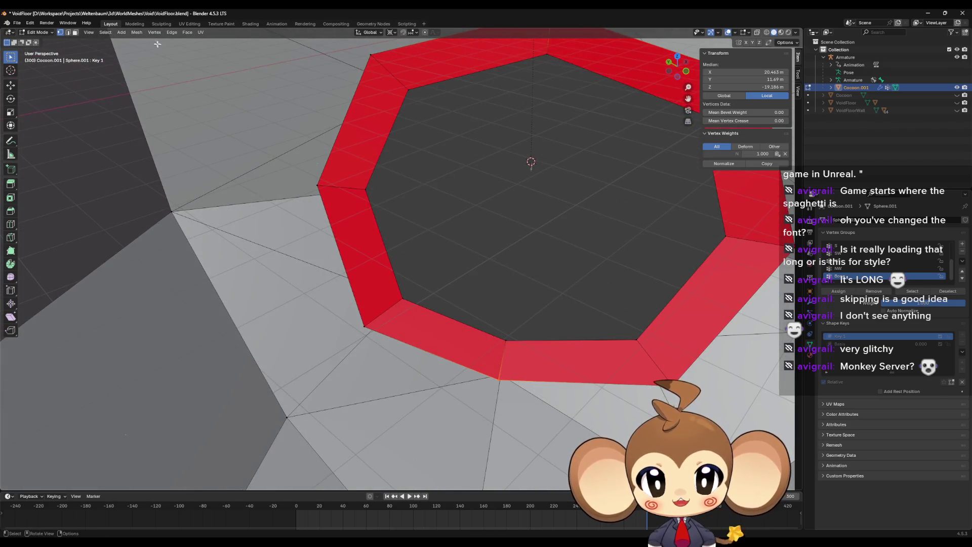
In Face select mode, select all the faces around the red ring.
click(75, 33)
click(347, 198)
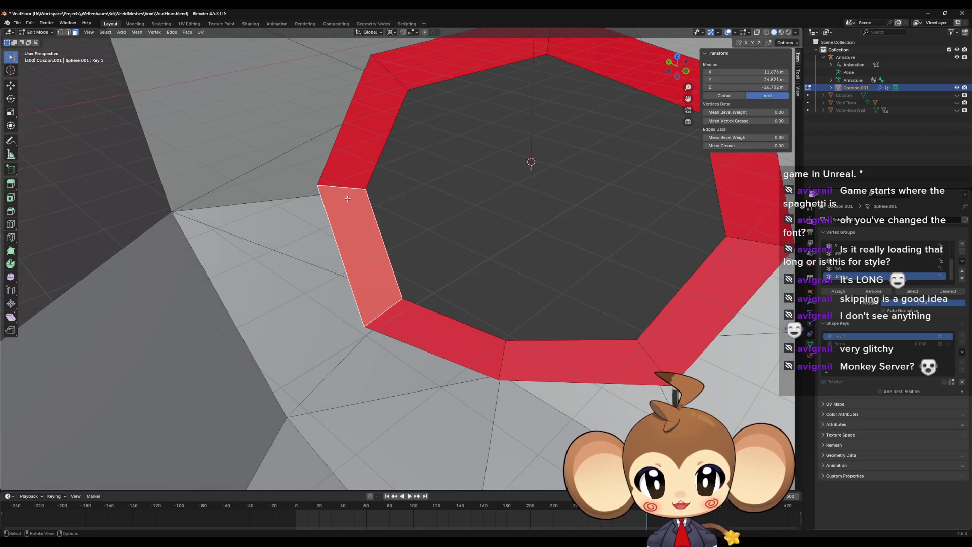
shift+click(353, 154)
shift+click(440, 77)
shift+click(609, 87)
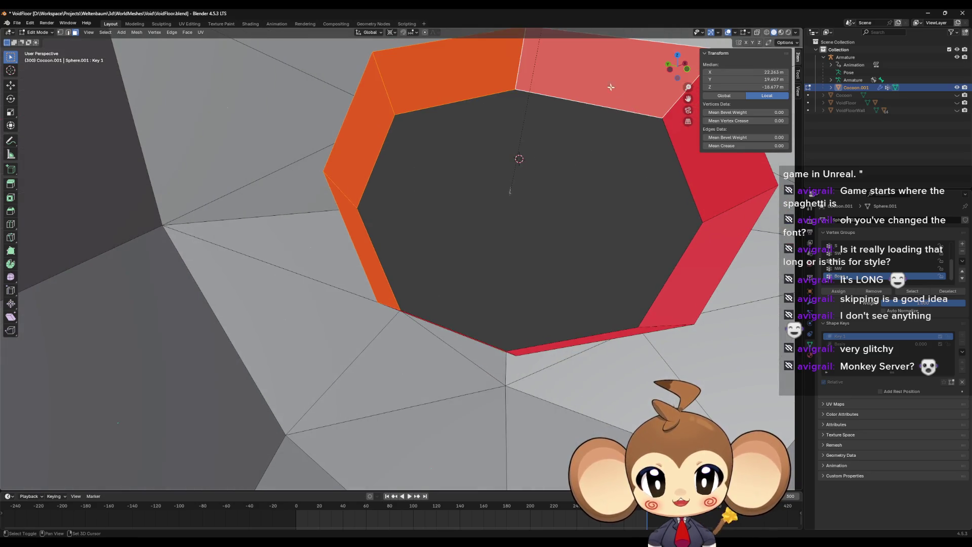
shift+click(712, 208)
shift+click(673, 275)
shift+click(529, 320)
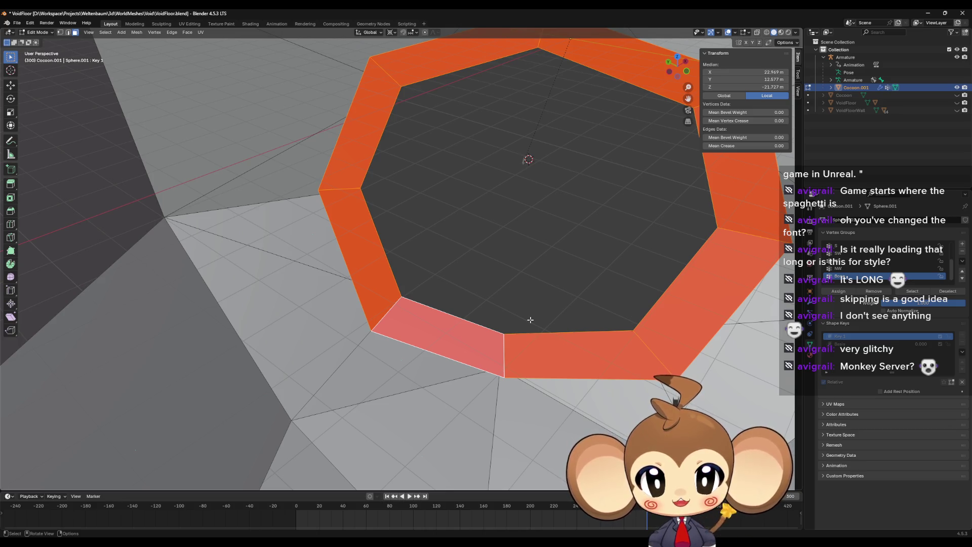
Recalculate the opening ring faces' normals so they show grey instead of red, then return to Object Mode.
key(ctrl+n)
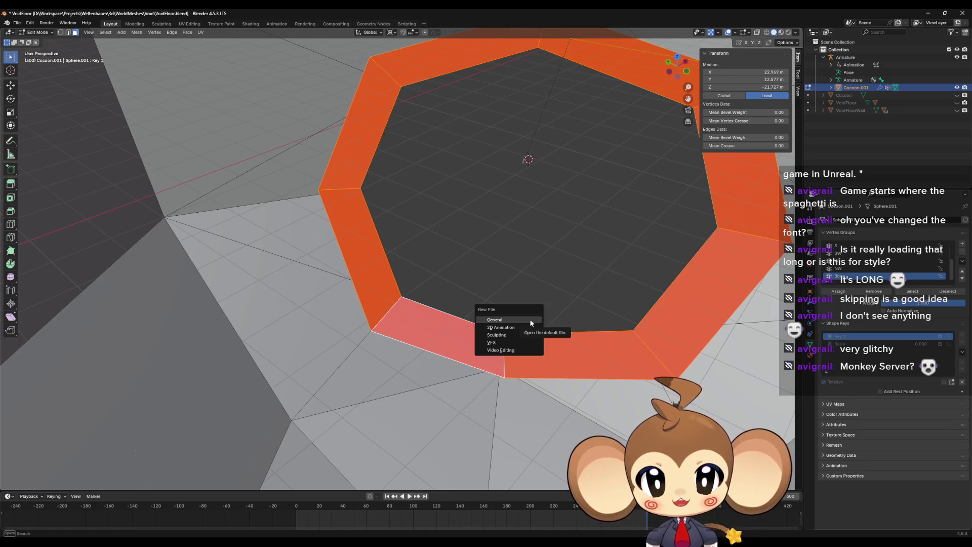
key(Escape)
key(shift+n)
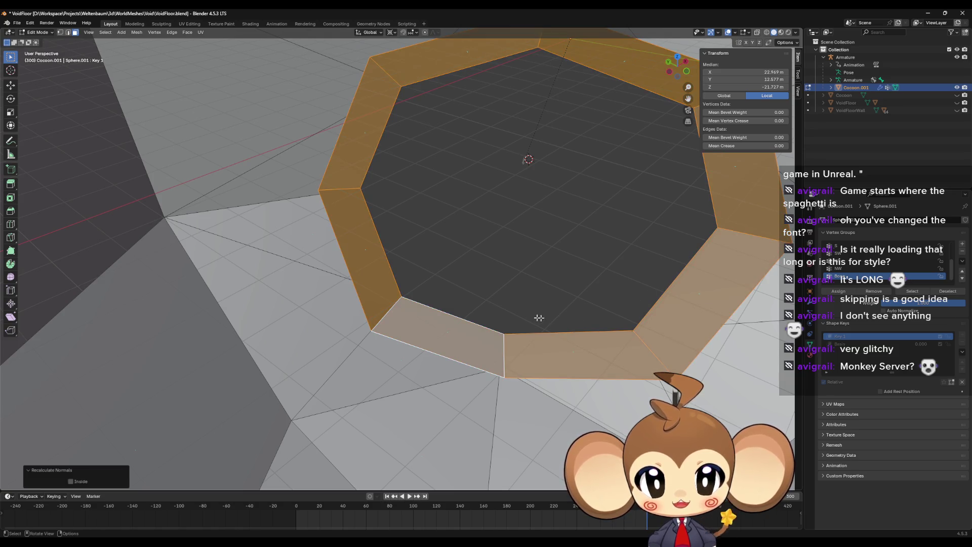
drag(538, 317, 623, 275)
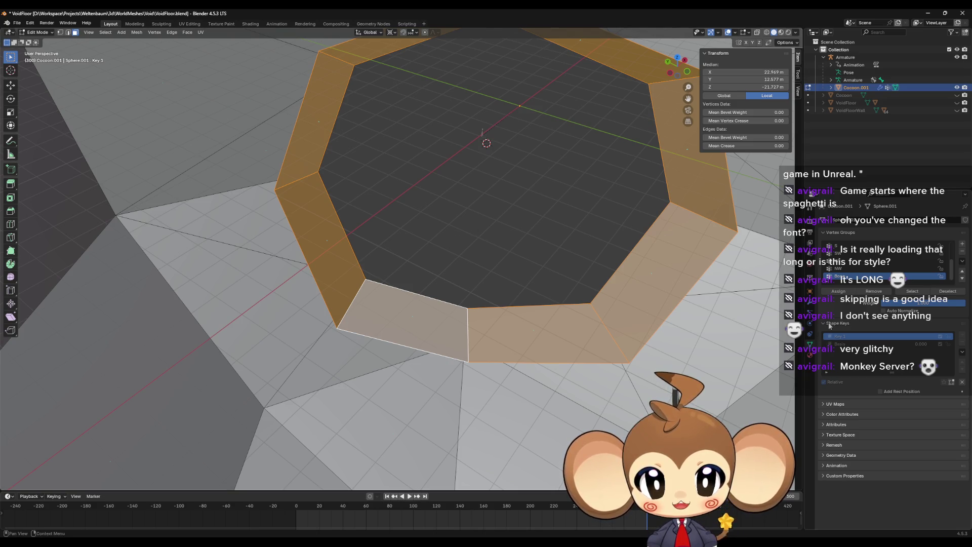
click(810, 357)
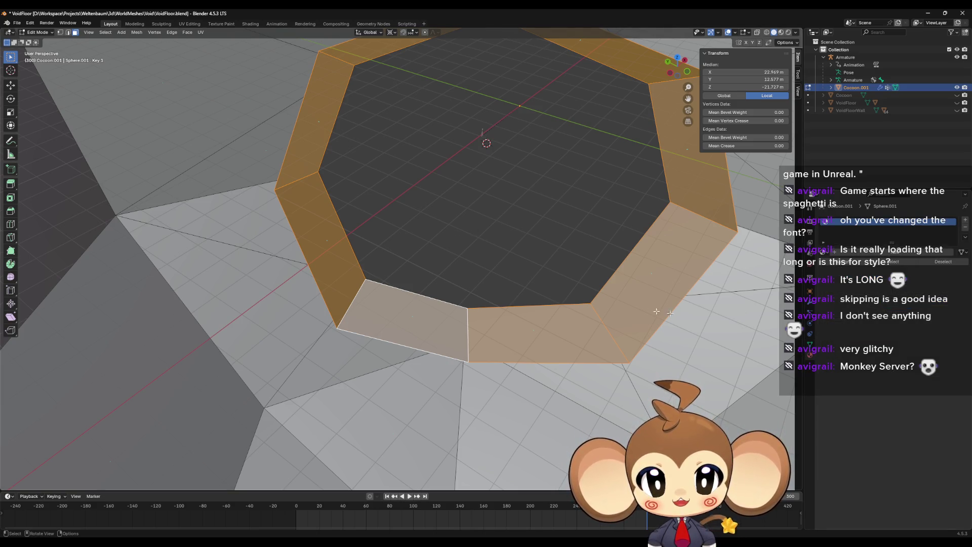
drag(656, 311, 621, 296)
key(Tab)
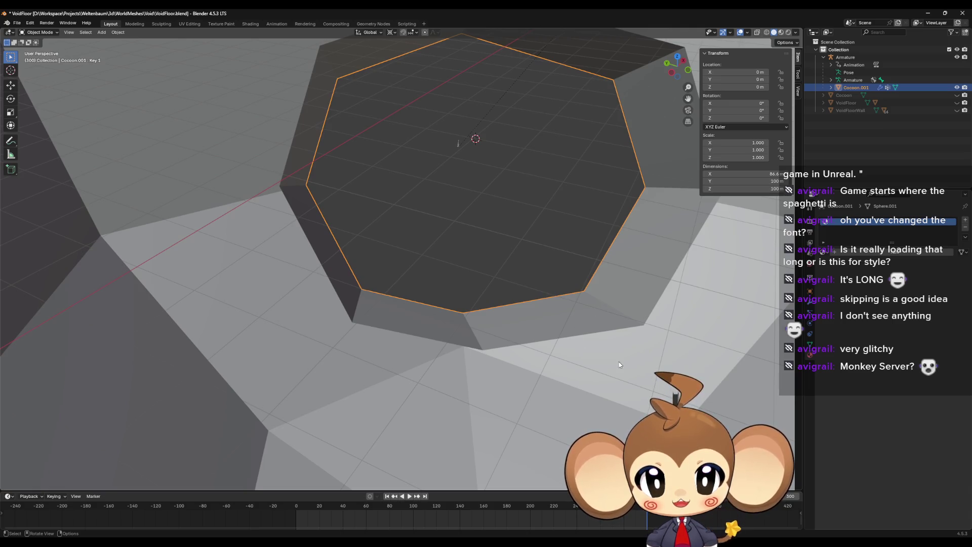
Add a material slot on the cocoon holding a new material named Cocoon.
drag(583, 349, 625, 336)
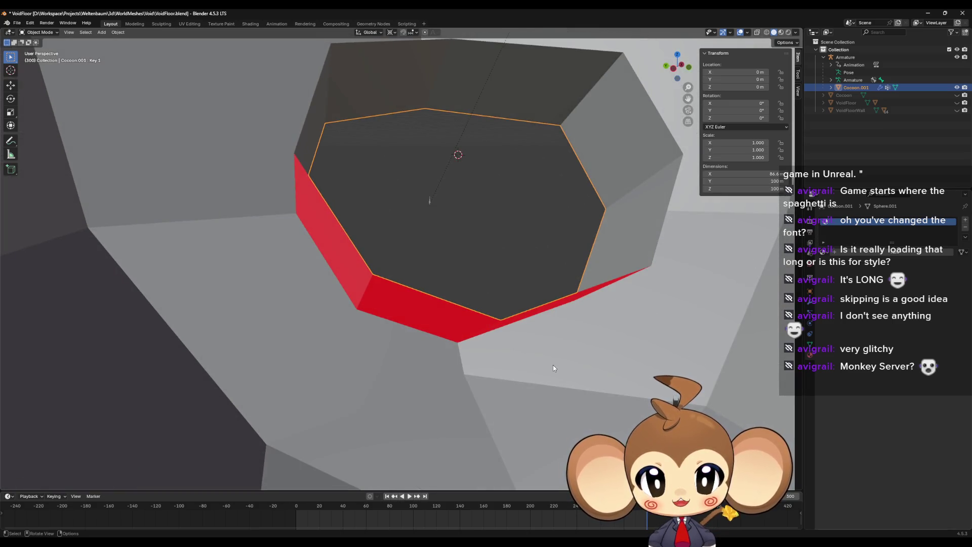
click(964, 224)
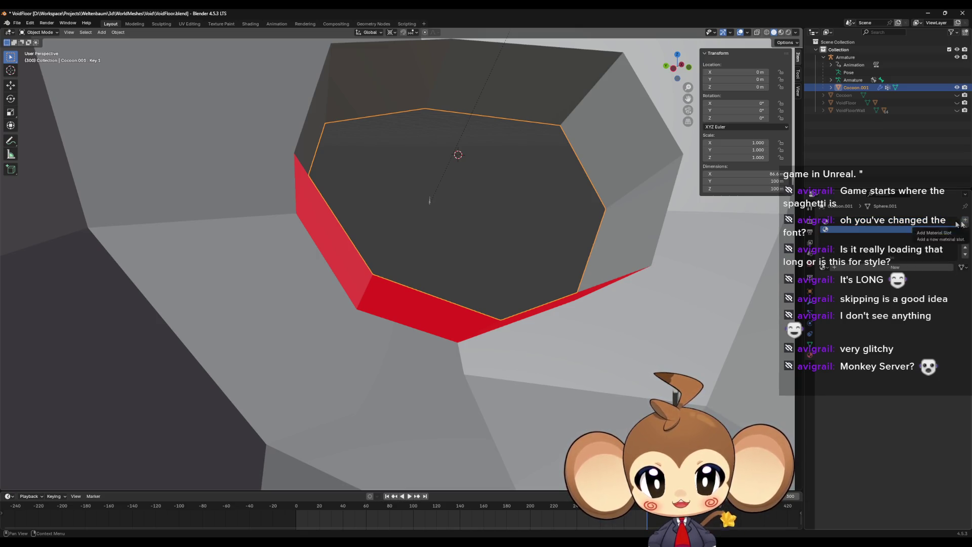
click(880, 265)
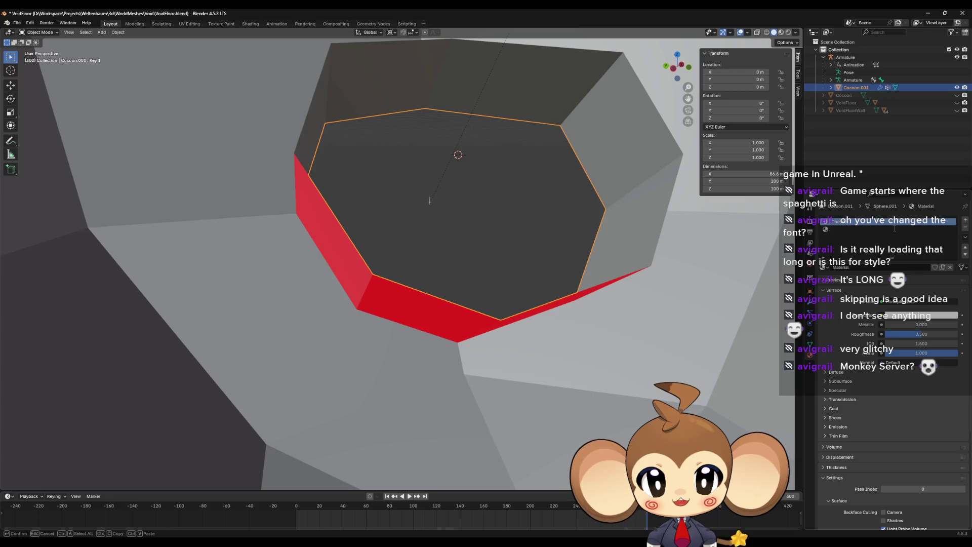
key(Return)
Add a second slot with a new GodRay material and enter Edit Mode.
click(949, 230)
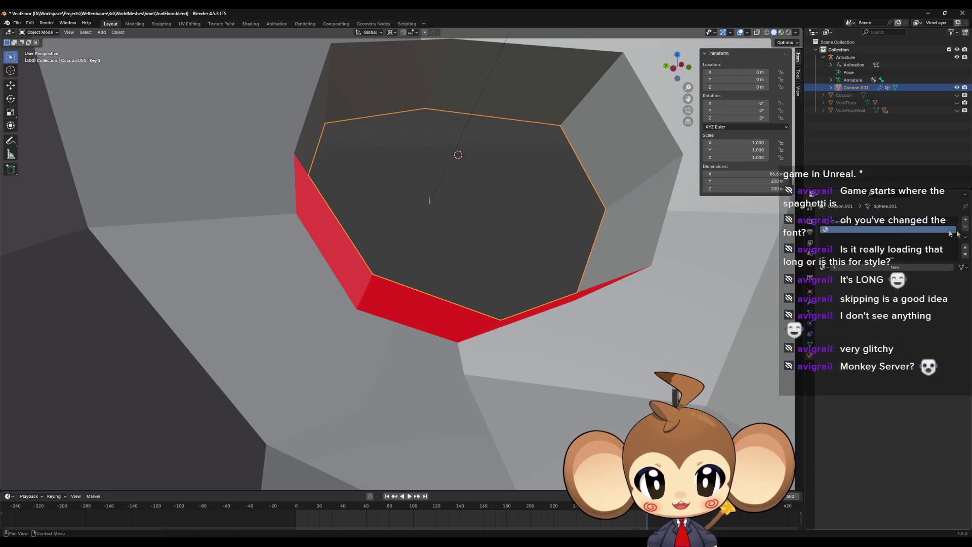
click(869, 267)
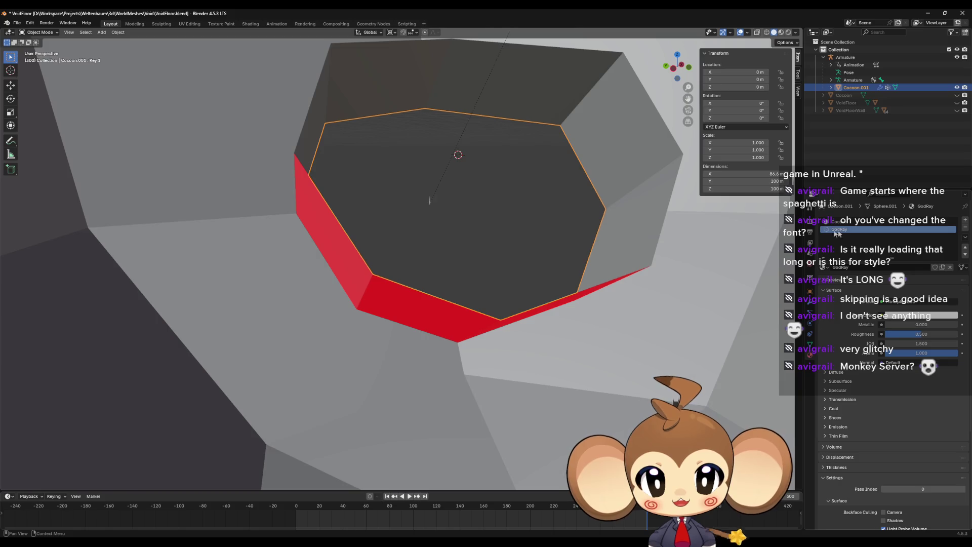
key(Tab)
Frame and select the ring faces around the cocoon's opening.
key(a)
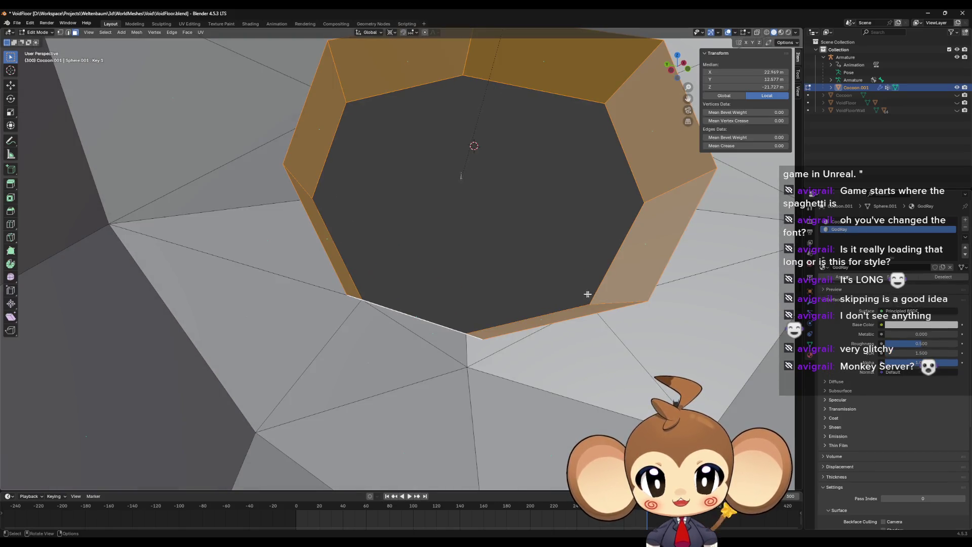
key(KP_Decimal)
click(576, 319)
shift+click(635, 273)
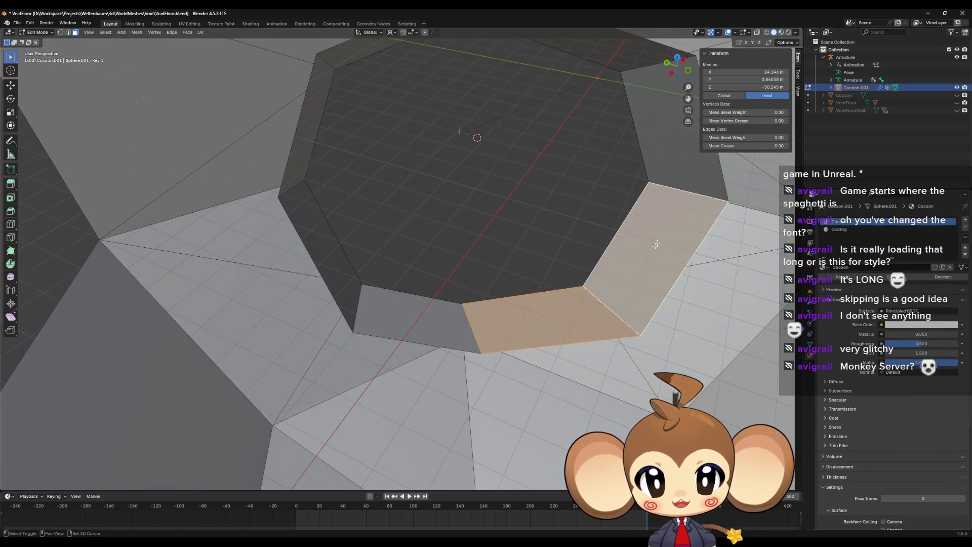
shift+click(676, 164)
shift+click(584, 88)
shift+click(397, 78)
shift+click(326, 149)
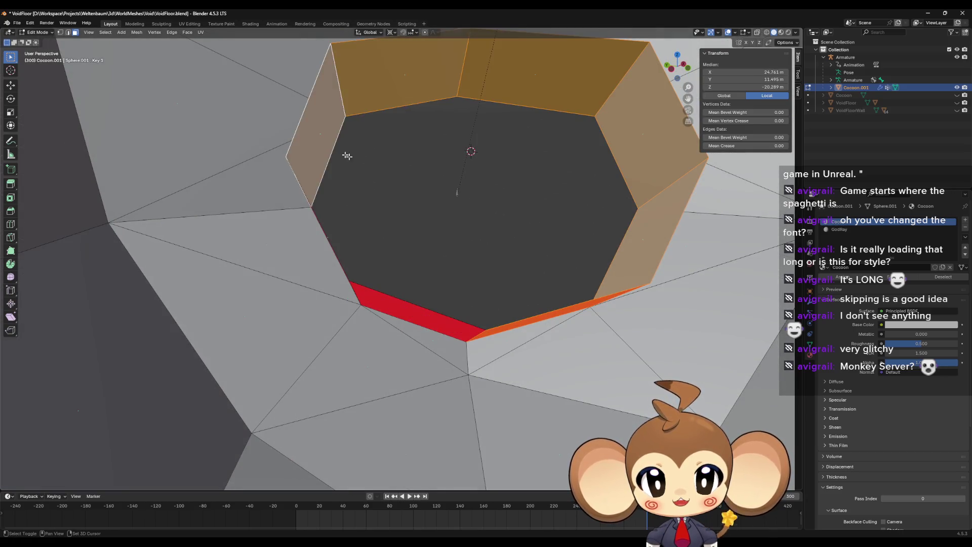
shift+click(395, 324)
Assign GodRay to the ring faces and verify the Cocoon and GodRay face selections per slot.
click(860, 230)
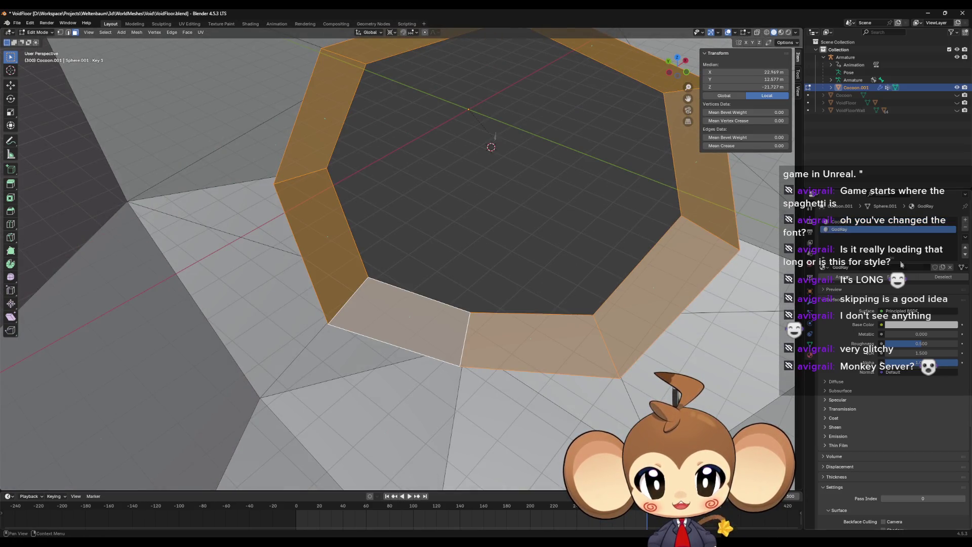
click(860, 221)
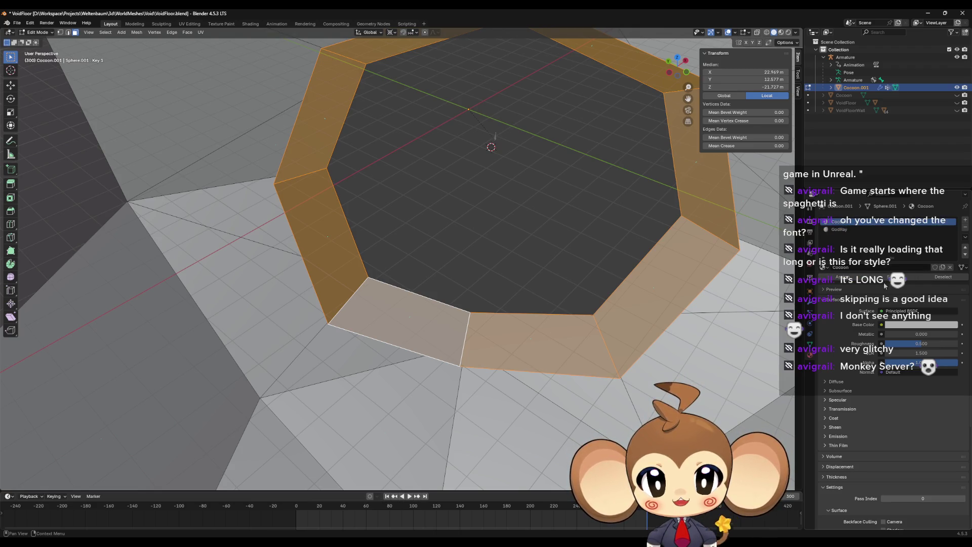
click(911, 276)
key(alt+a)
click(906, 277)
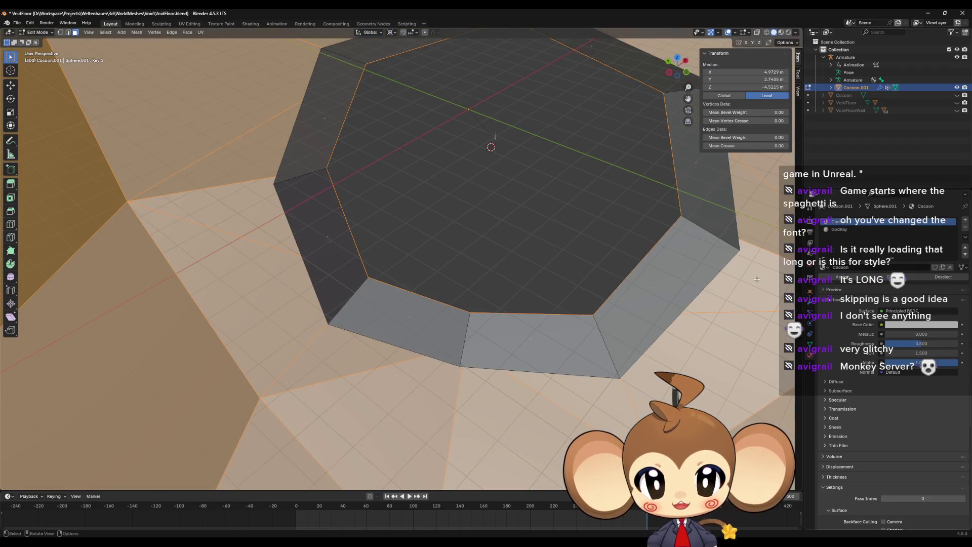
key(alt+a)
click(860, 229)
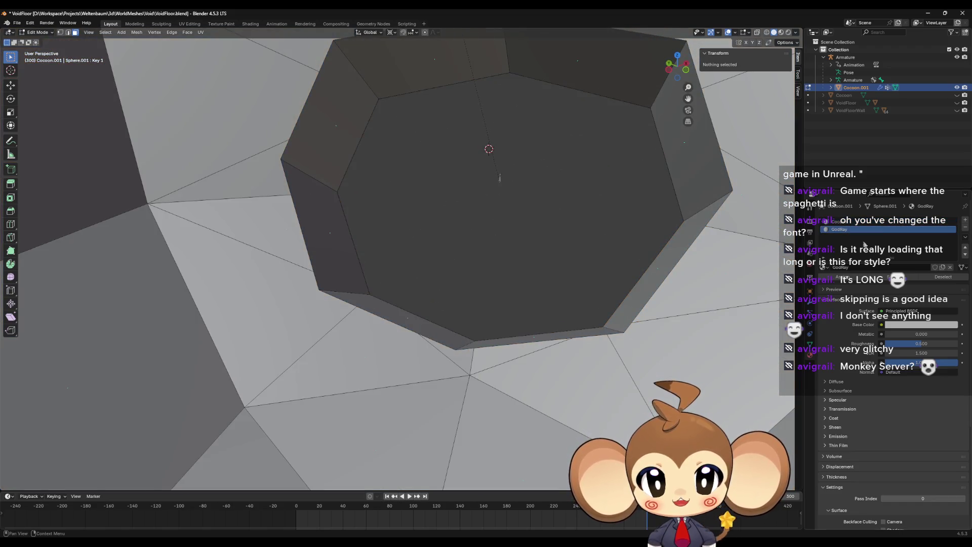
click(909, 276)
key(KP_Divide)
key(KP_Divide)
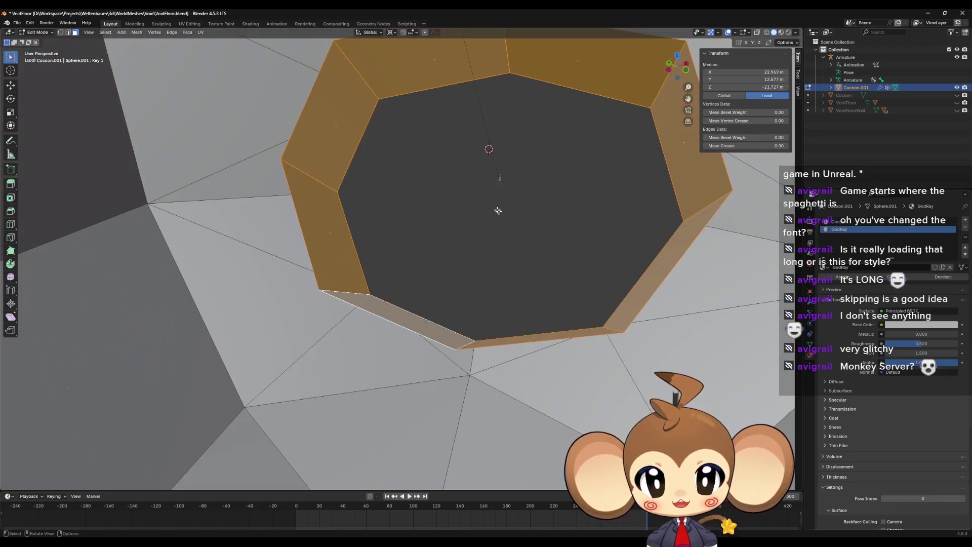
key(alt+a)
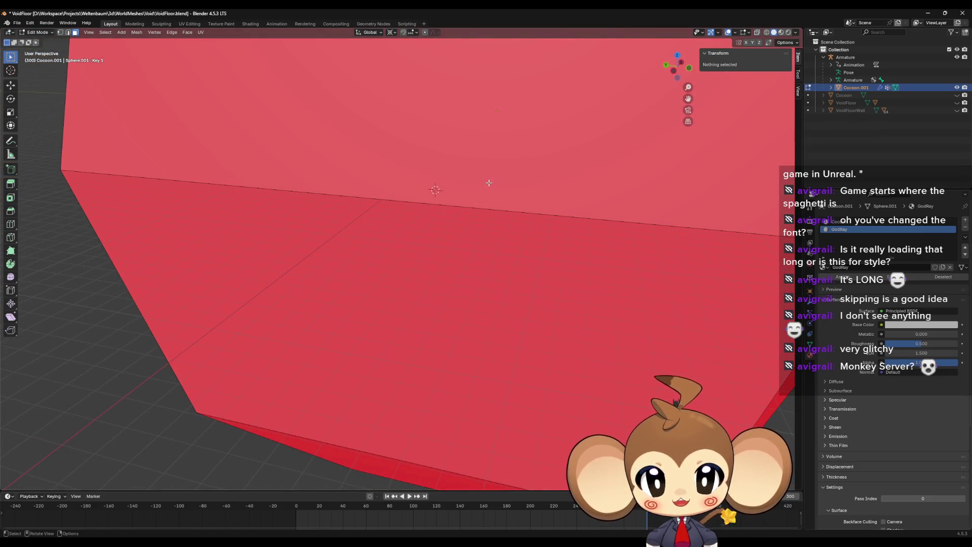
Return to Object Mode, inspect the cocoon in local view, and make the Armature active.
key(KP_Divide)
key(Tab)
key(KP_Divide)
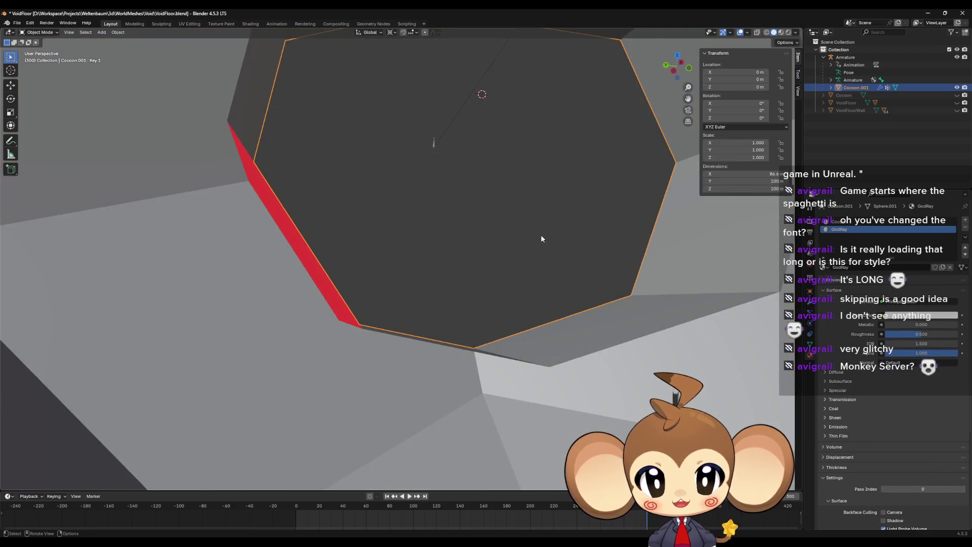
drag(541, 238, 266, 269)
key(KP_Divide)
mouse_move(382, 267)
mouse_down()
mouse_move(478, 293)
mouse_move(444, 304)
mouse_move(443, 281)
mouse_move(493, 281)
mouse_up()
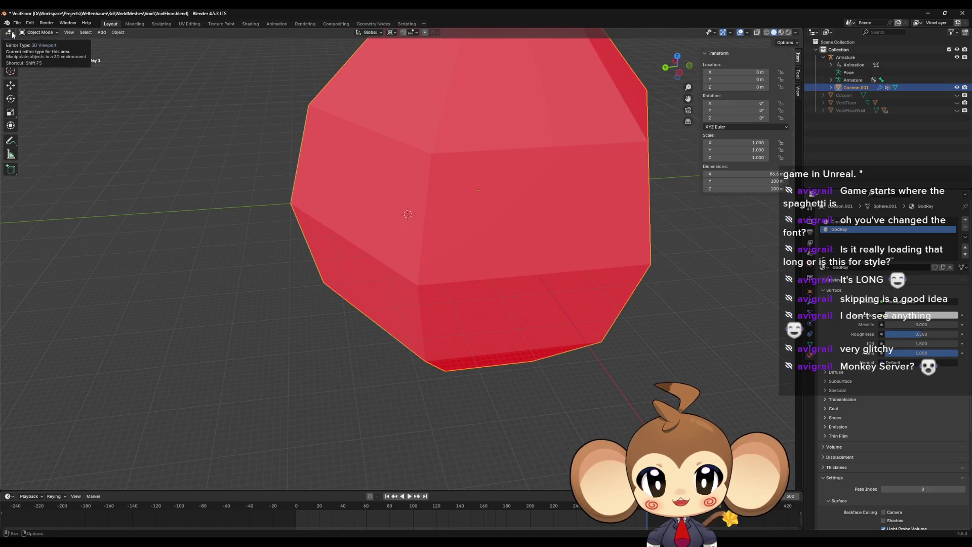
key(shift+bracketleft)
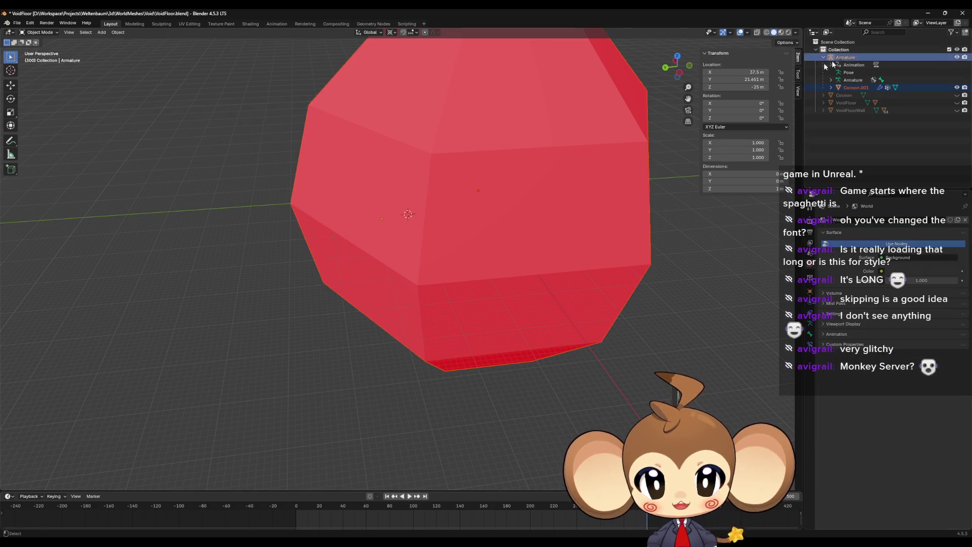
click(16, 22)
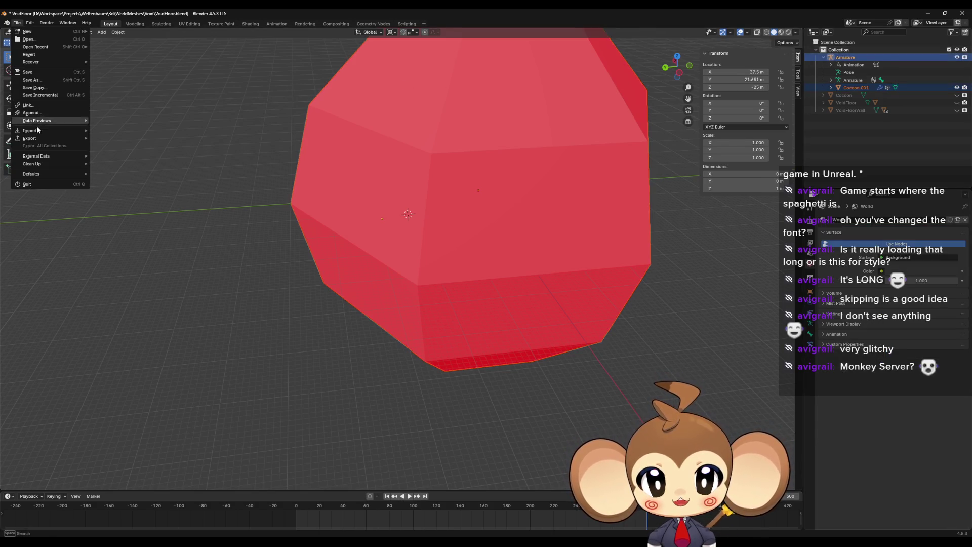
Export armature and mesh over IntroCocoon2.fbx using the unreal preset (X Forward, Z Up).
mouse_move(50, 138)
click(112, 206)
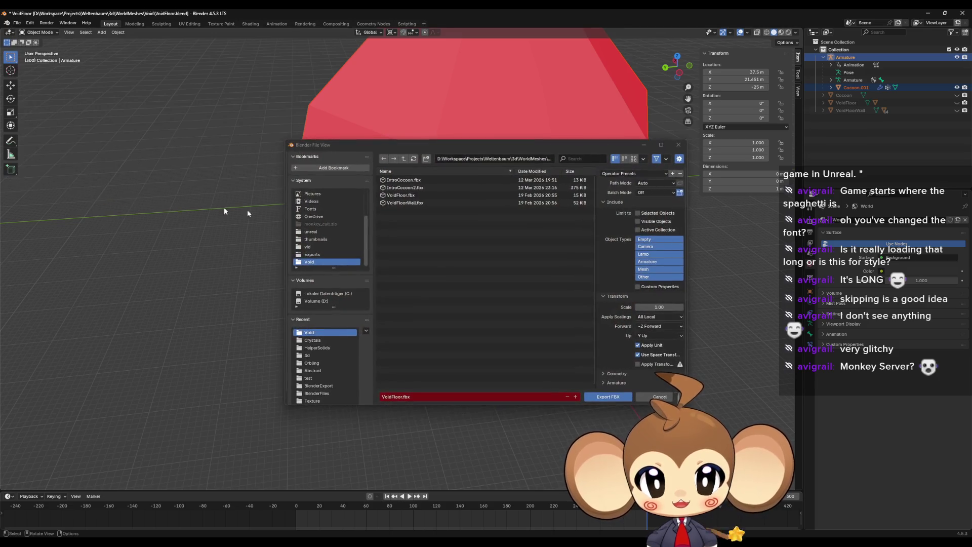
click(420, 187)
click(633, 173)
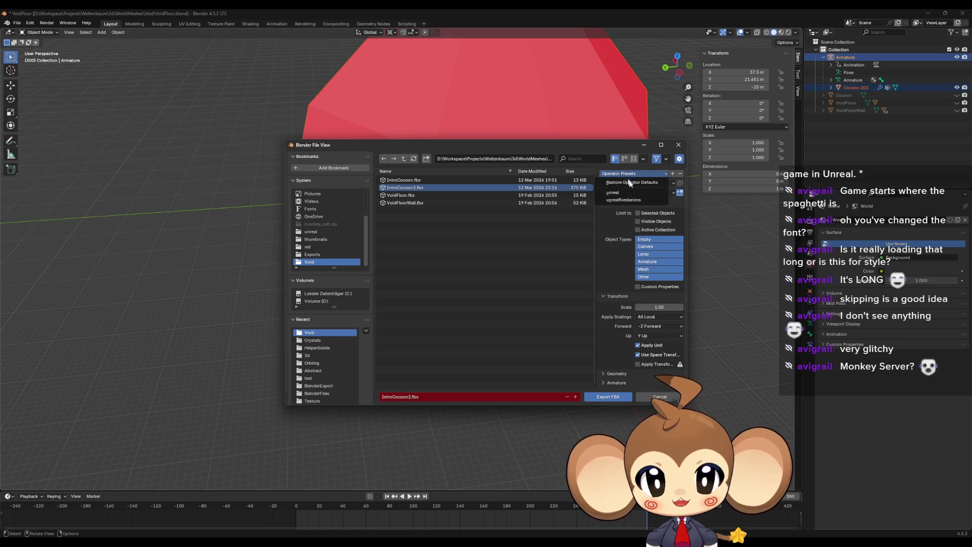
click(630, 200)
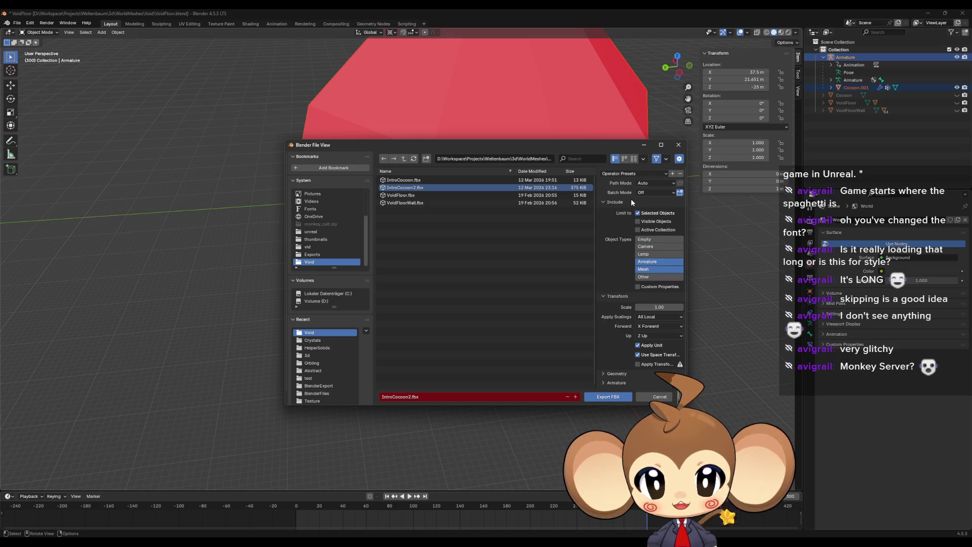
click(611, 397)
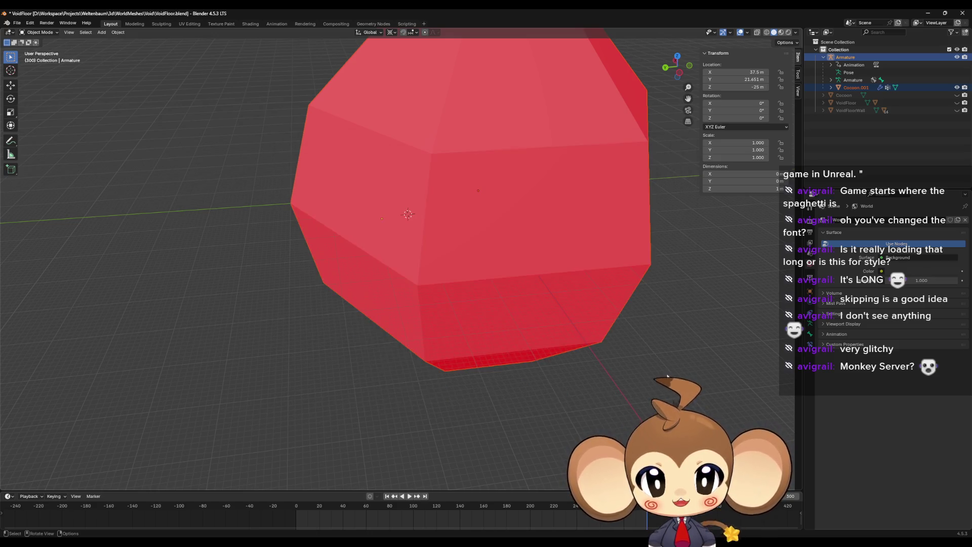
Switch to Unreal and browse the Content Browser to Maps > Intro > test.
click(925, 15)
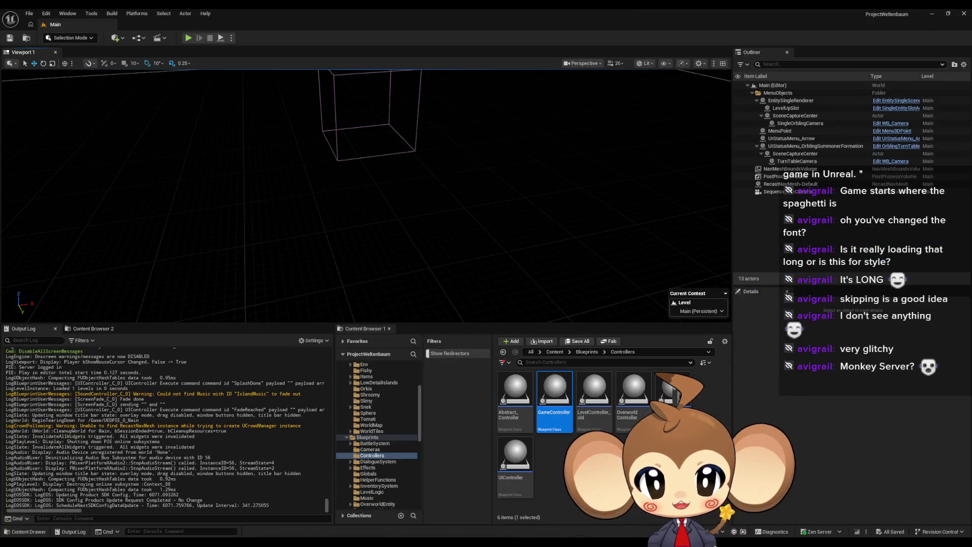
click(569, 437)
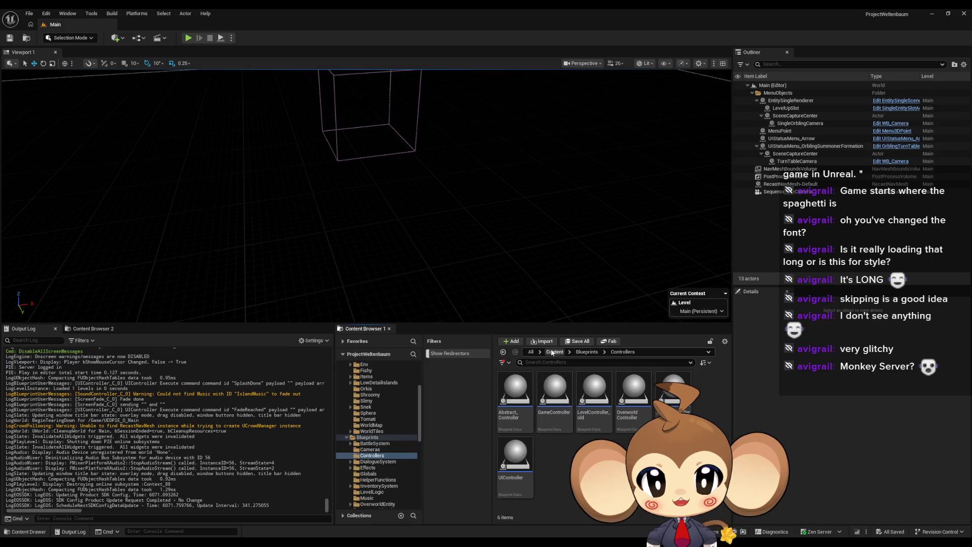
click(554, 351)
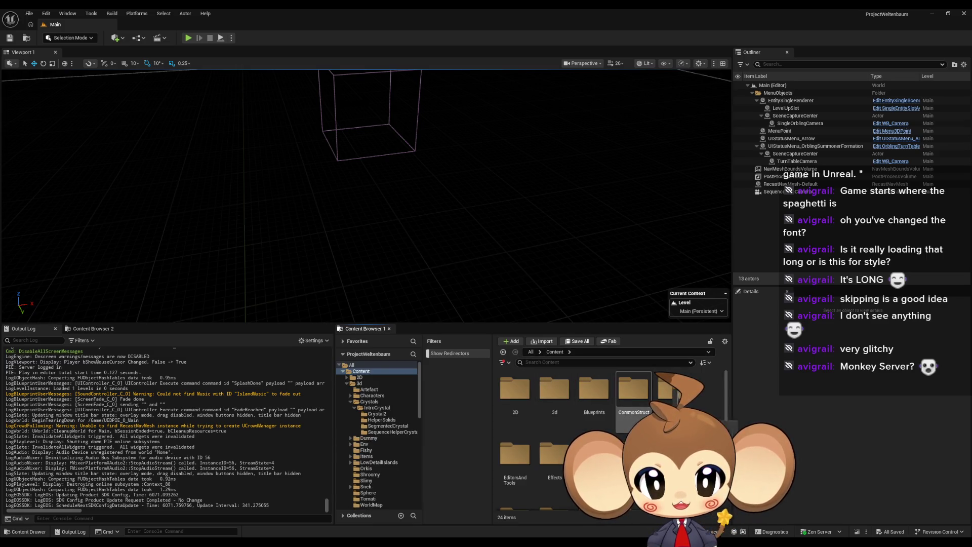
scroll(579, 435, down, 3)
double_click(578, 435)
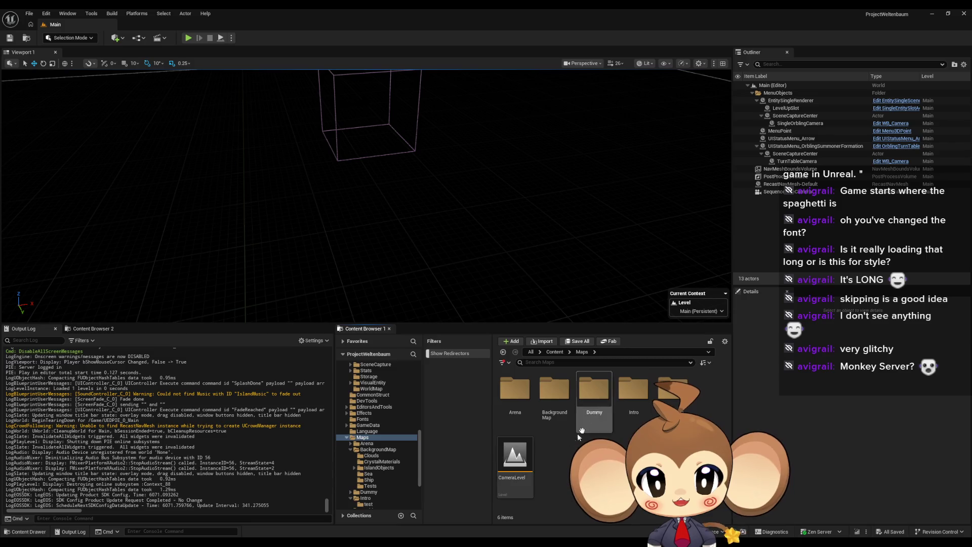
double_click(632, 390)
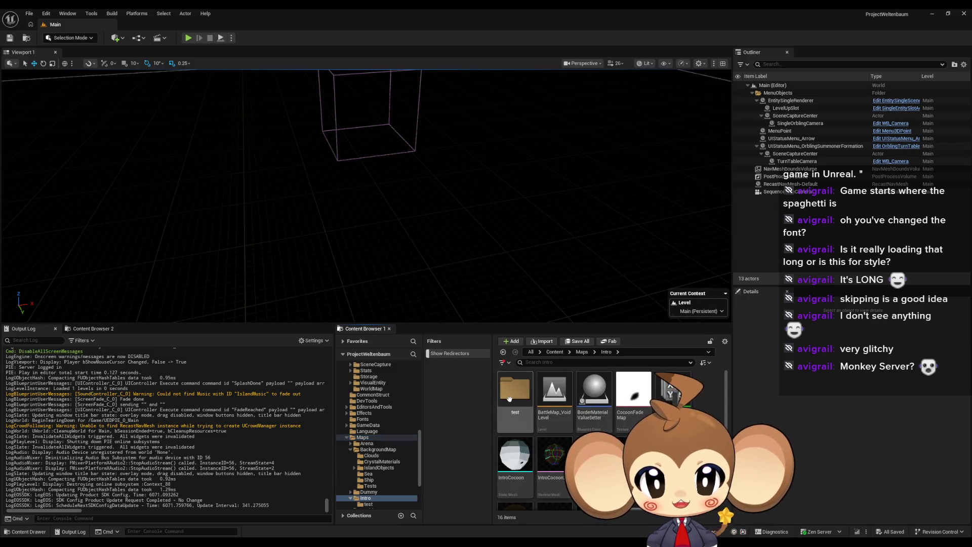
double_click(509, 398)
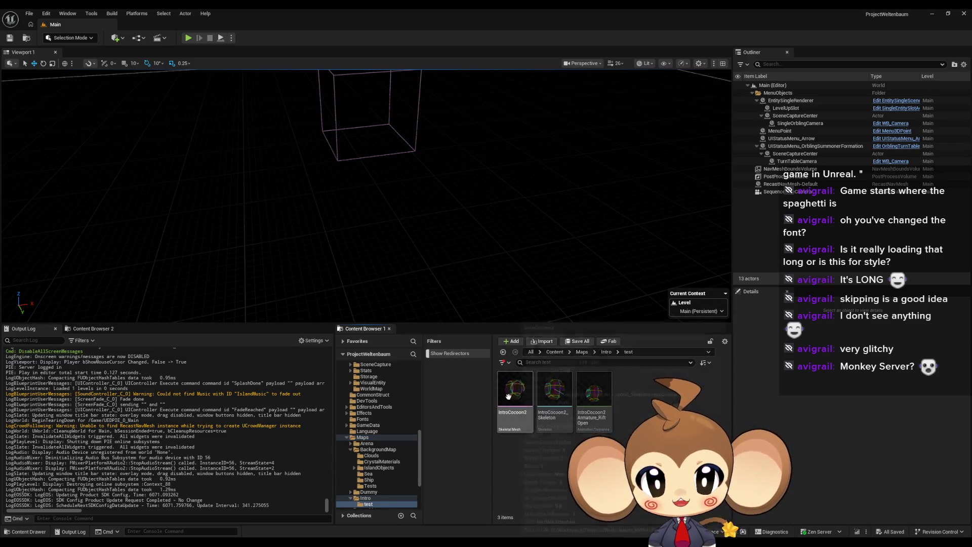
Reimport IntroCocoon2 from the updated FBX and open it in the Skeletal Mesh editor.
right_click(508, 397)
click(538, 155)
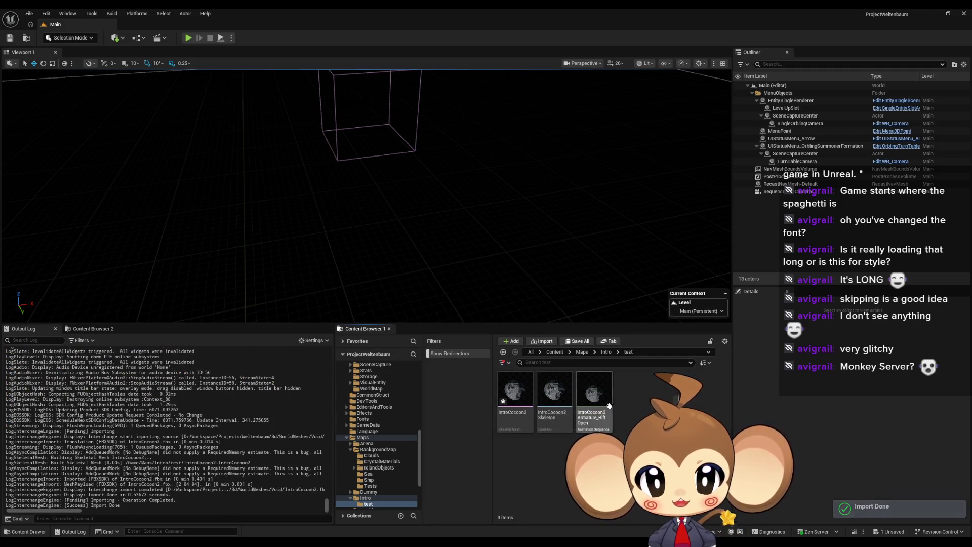
double_click(512, 392)
Replace WorldGridMaterial with IntroCocoonMaterial in the first slot, check the result, and minimize the editor.
drag(595, 315, 587, 253)
click(899, 338)
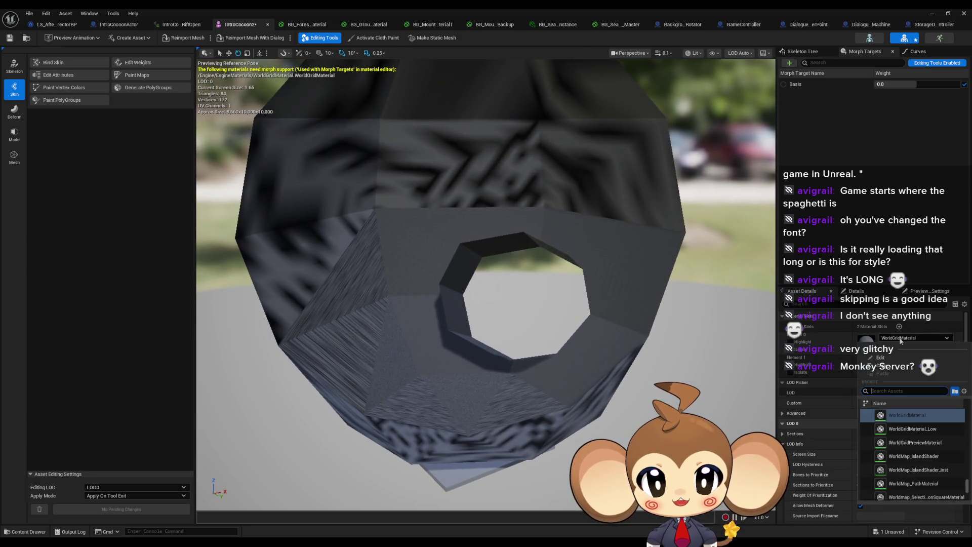
text(cocoo)
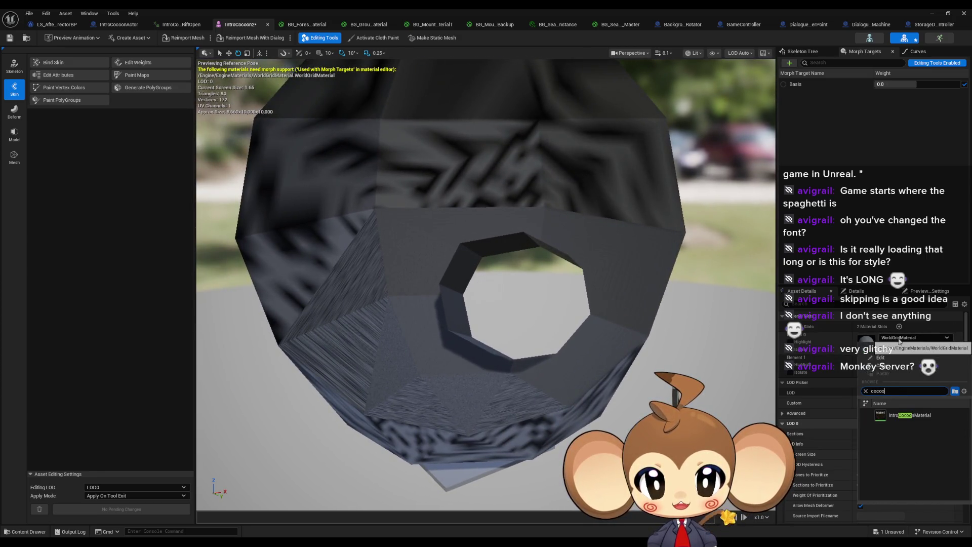
click(909, 415)
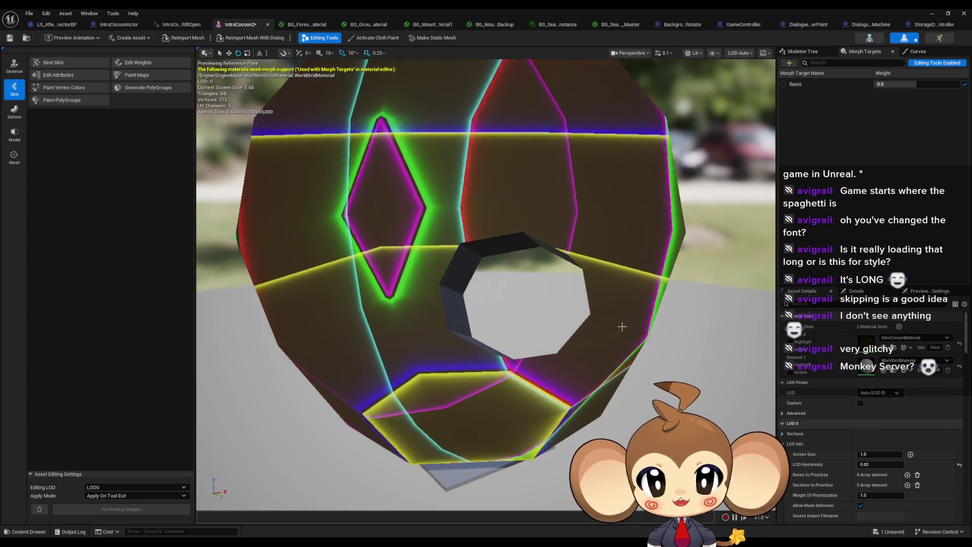
mouse_move(622, 326)
mouse_down()
mouse_move(621, 286)
mouse_move(557, 203)
mouse_move(556, 243)
mouse_up()
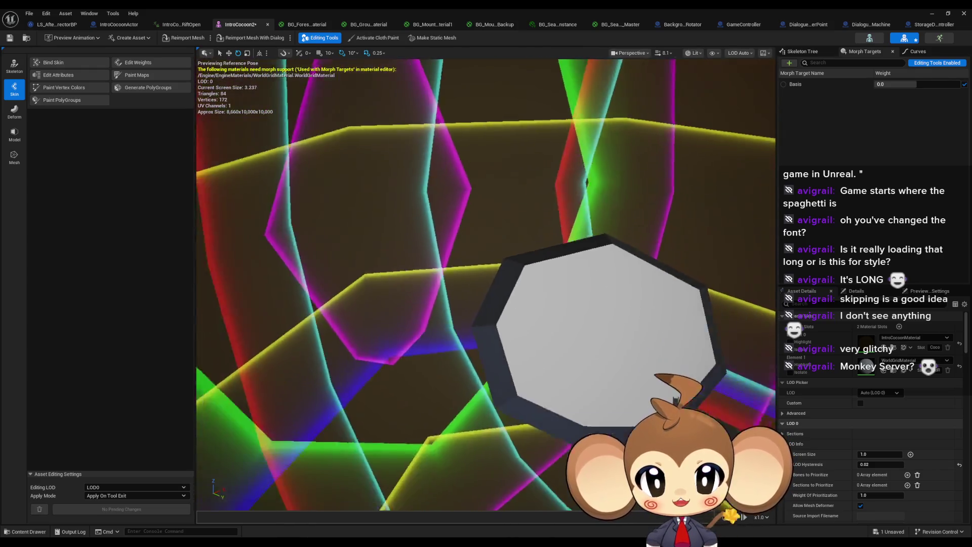
mouse_move(616, 86)
mouse_down()
mouse_move(623, 101)
mouse_move(617, 86)
mouse_up()
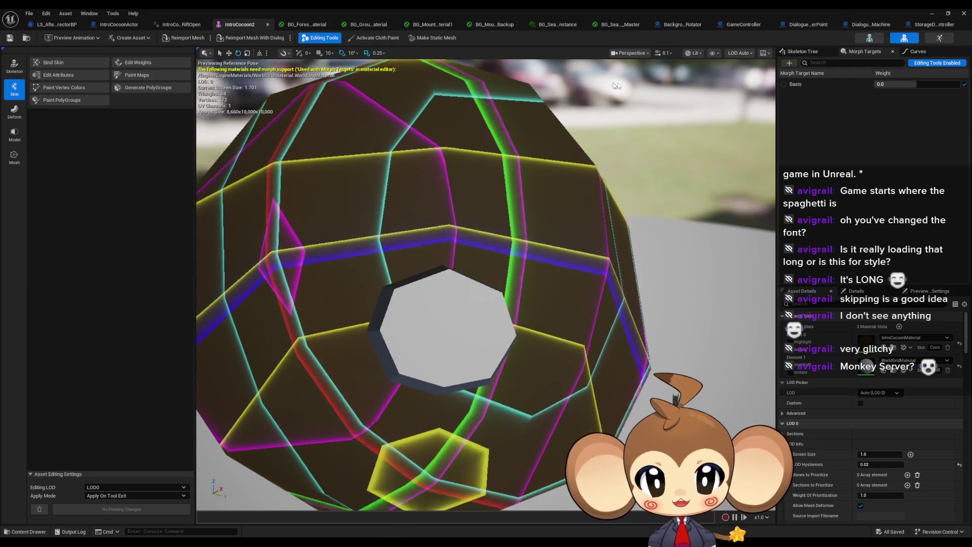
click(929, 14)
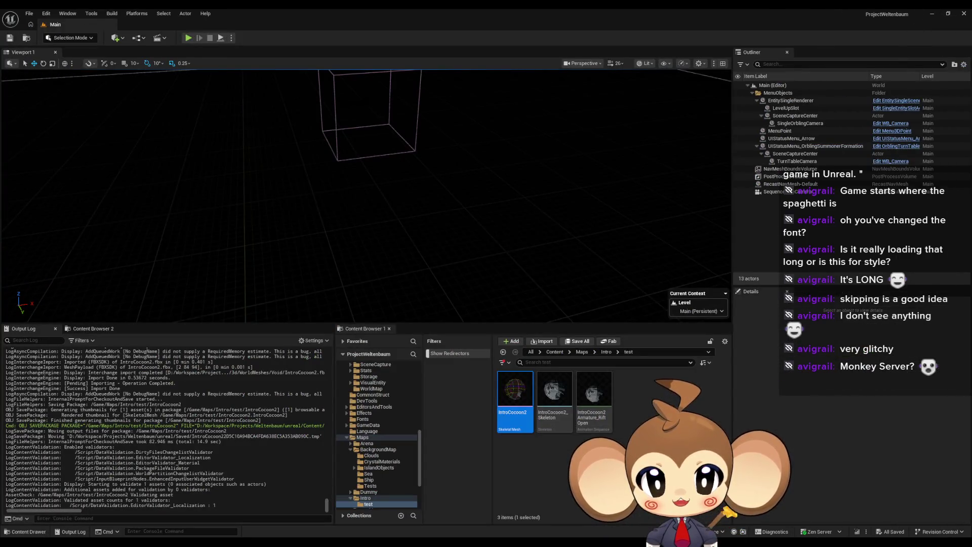
Open the IntroCocoon2_Skeleton asset and close its editor again.
click(566, 362)
double_click(555, 389)
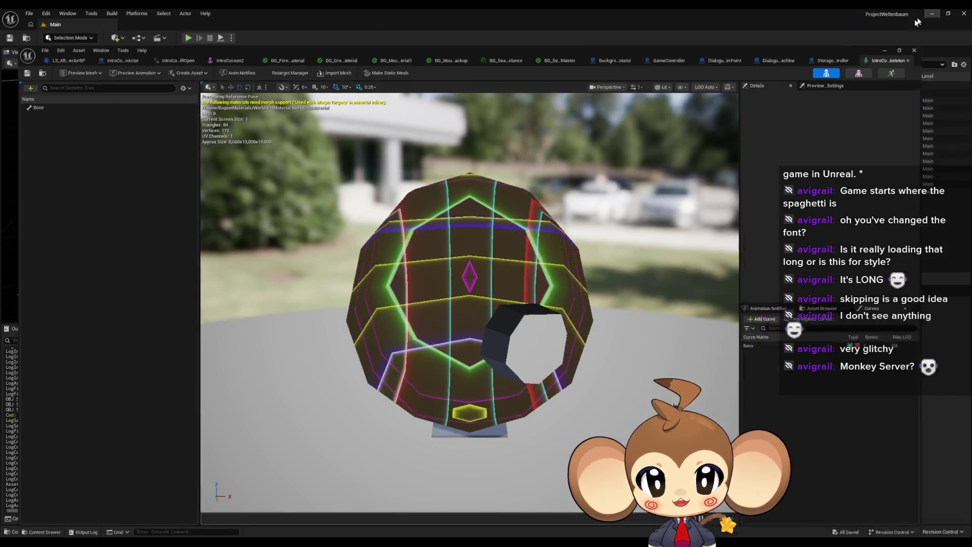
click(917, 21)
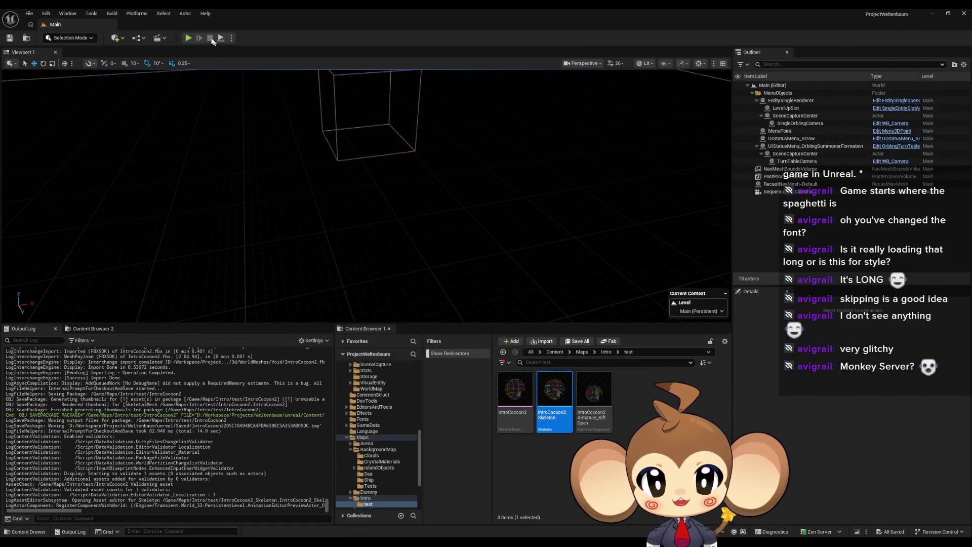
Play the level in full screen inside the neon cocoon, then stop with Esc.
click(188, 38)
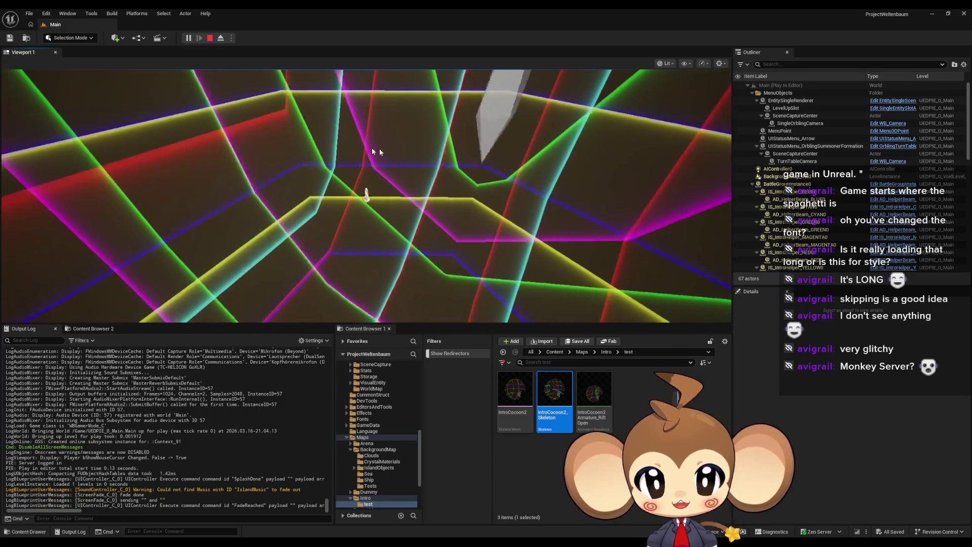
click(511, 215)
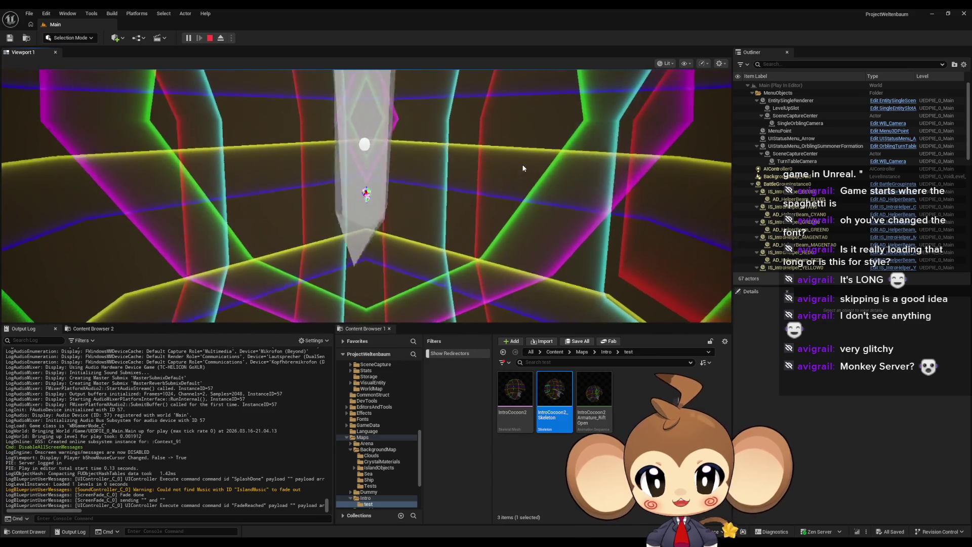
key(F11)
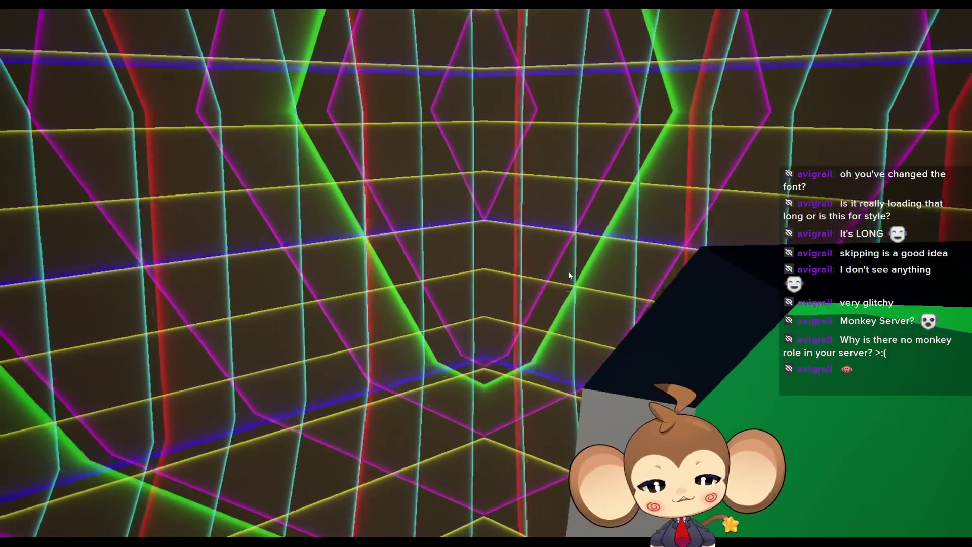
key(Escape)
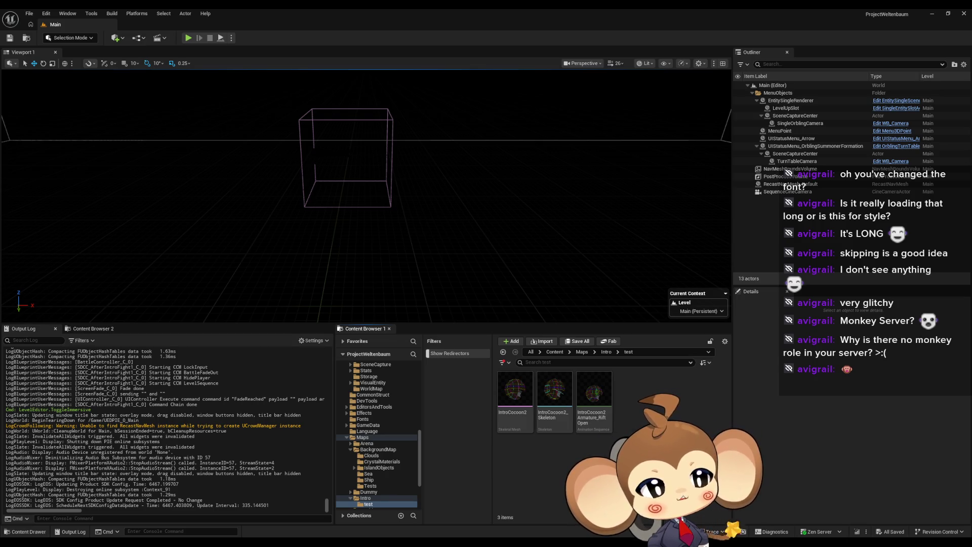
Switch to Blender, put Cocoon.001 into Edit Mode, and select a face at the opening's edge.
key(alt+Tab)
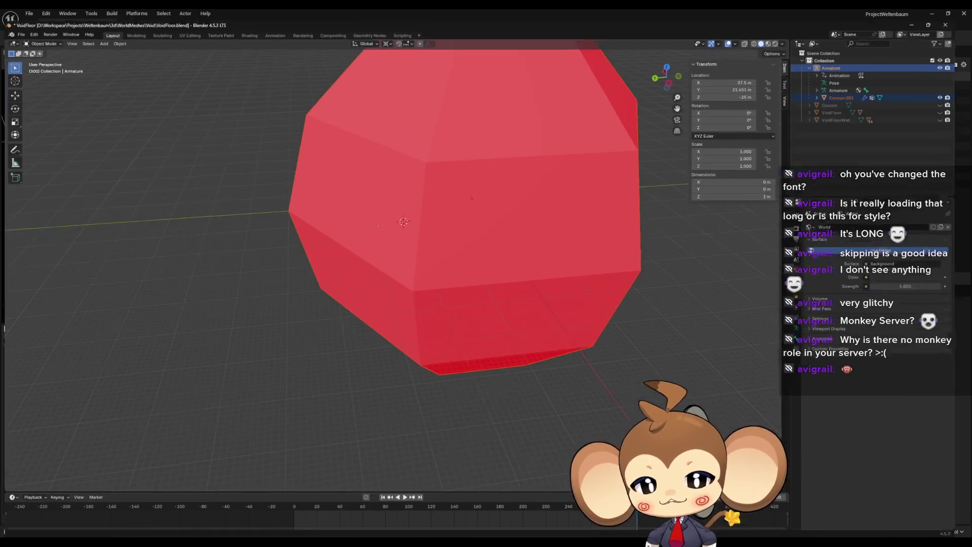
scroll(446, 294, up, 5)
scroll(443, 299, down, 2)
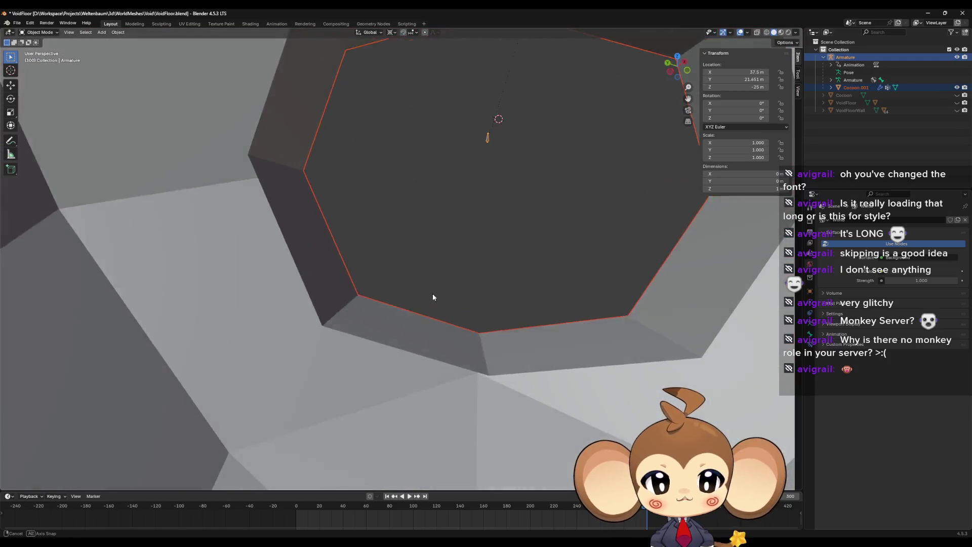
click(397, 319)
key(Tab)
click(395, 334)
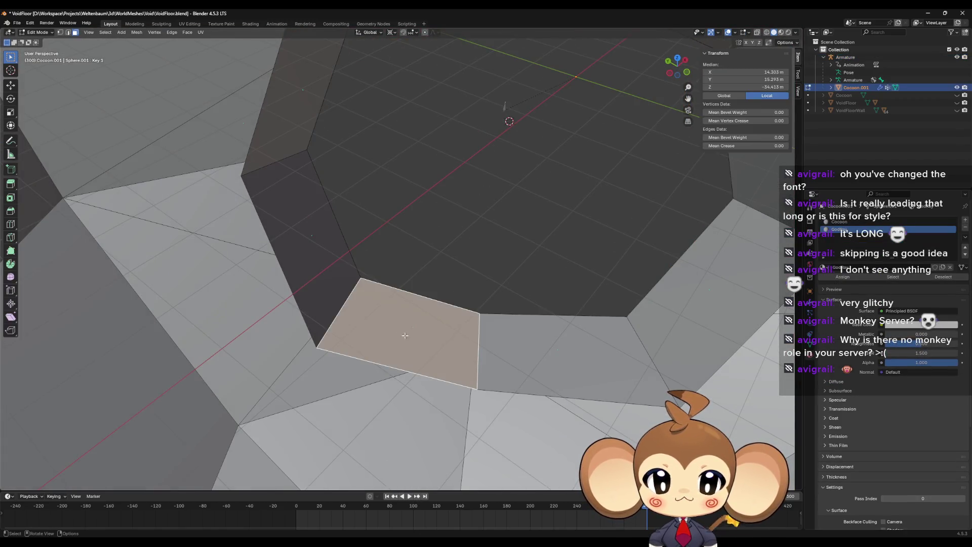
mouse_move(394, 335)
mouse_down()
mouse_move(376, 335)
mouse_move(413, 342)
mouse_up()
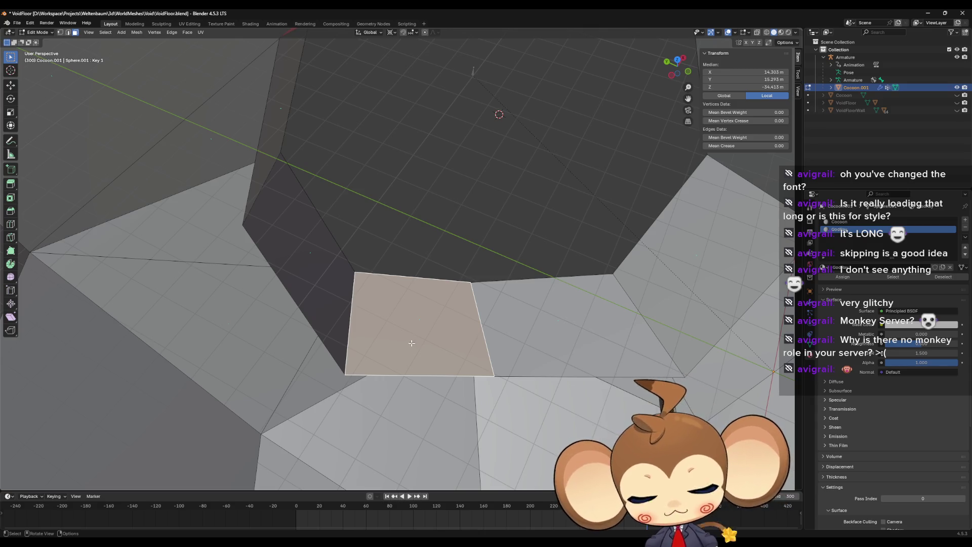
Orbit around the red rim and select a grey inner wall face to inspect it.
mouse_move(407, 346)
mouse_down()
mouse_move(373, 316)
mouse_move(377, 329)
mouse_move(436, 323)
mouse_move(403, 290)
mouse_up()
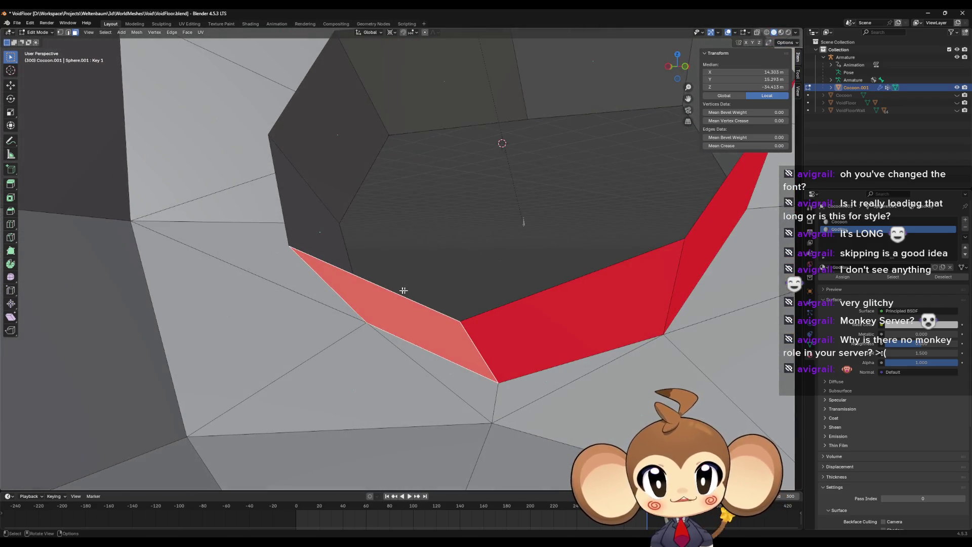
drag(439, 134, 427, 126)
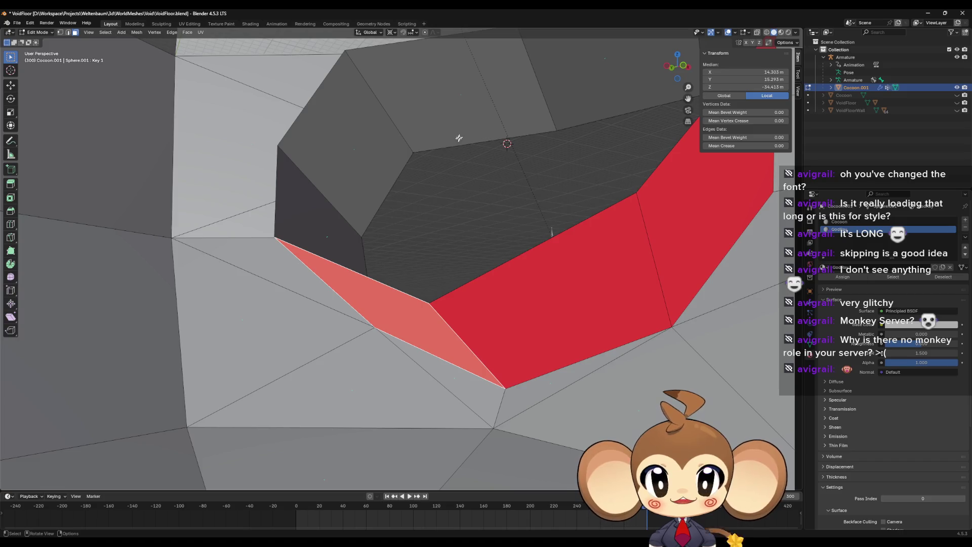
scroll(458, 137, up, 5)
scroll(486, 120, down, 6)
scroll(493, 151, up, 4)
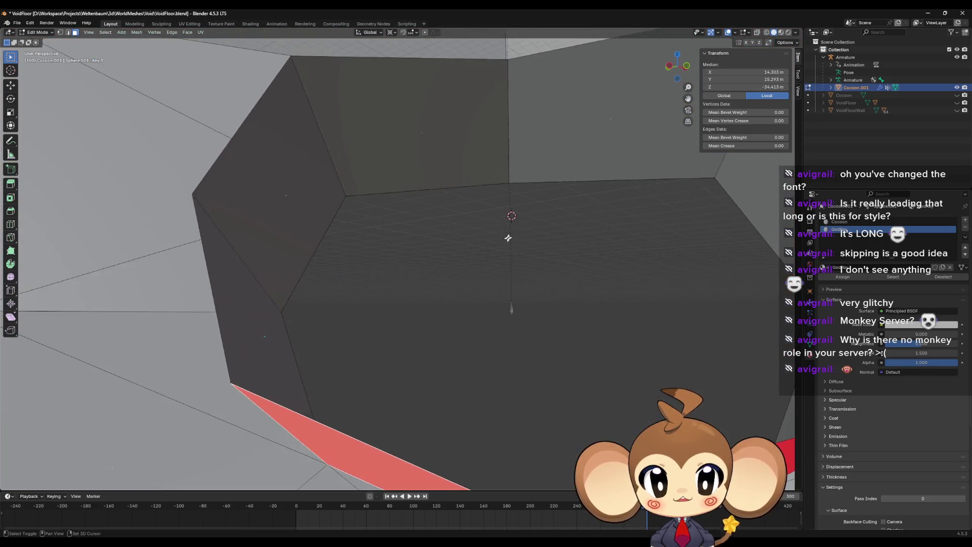
drag(508, 237, 511, 213)
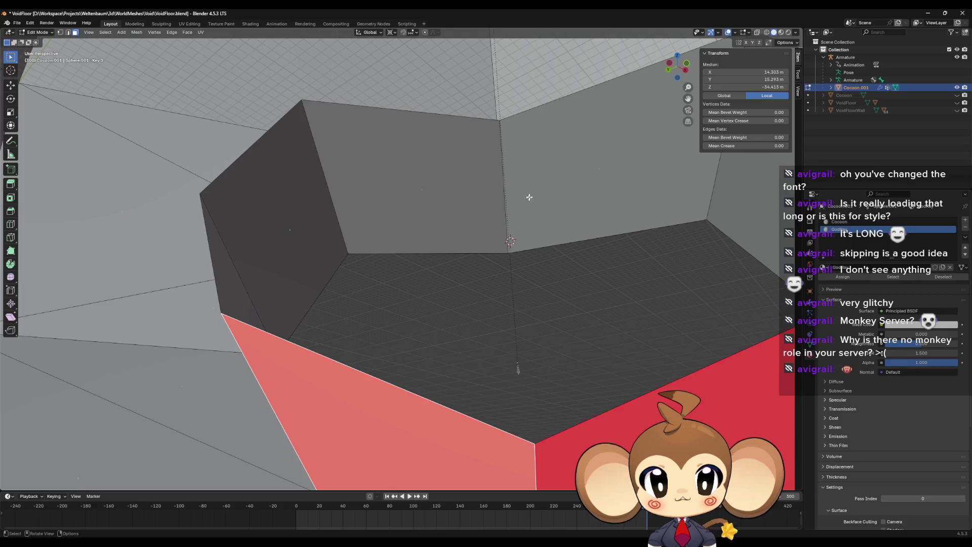
click(434, 208)
drag(535, 209, 536, 223)
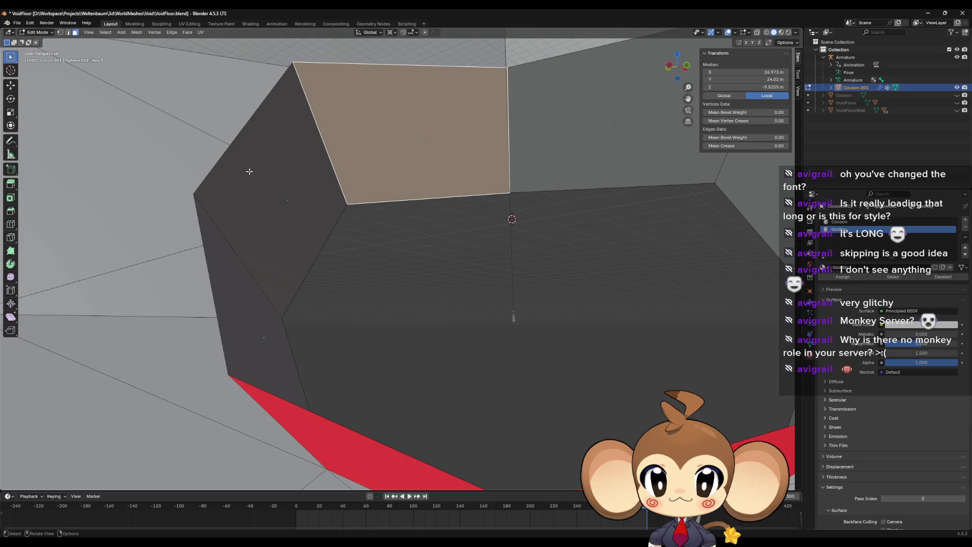
drag(461, 193, 512, 176)
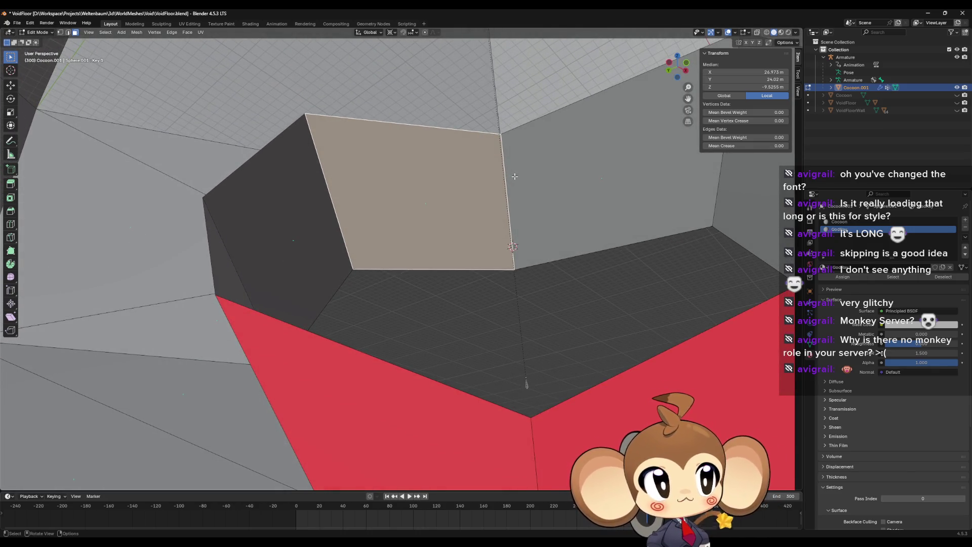
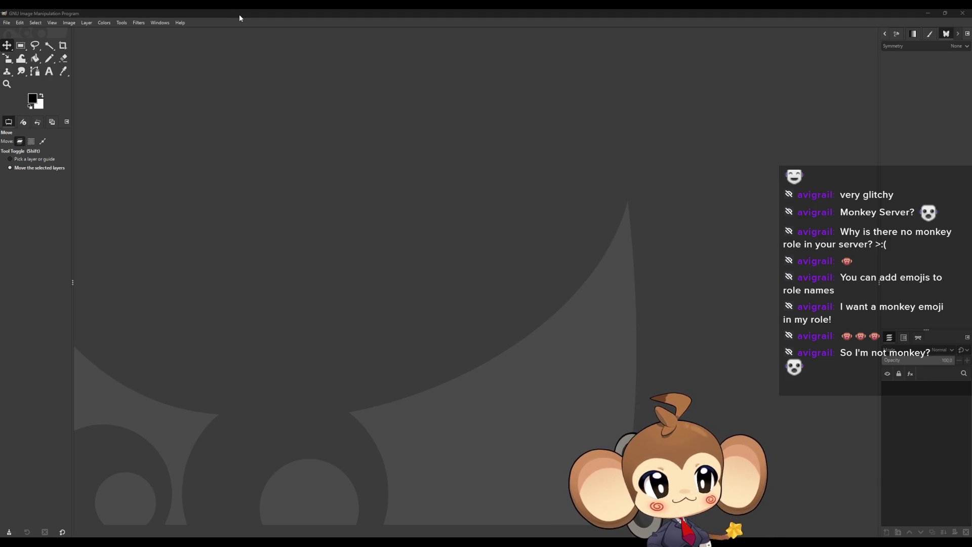
Create a new GIMP image with width and height both set to 128 px.
click(131, 9)
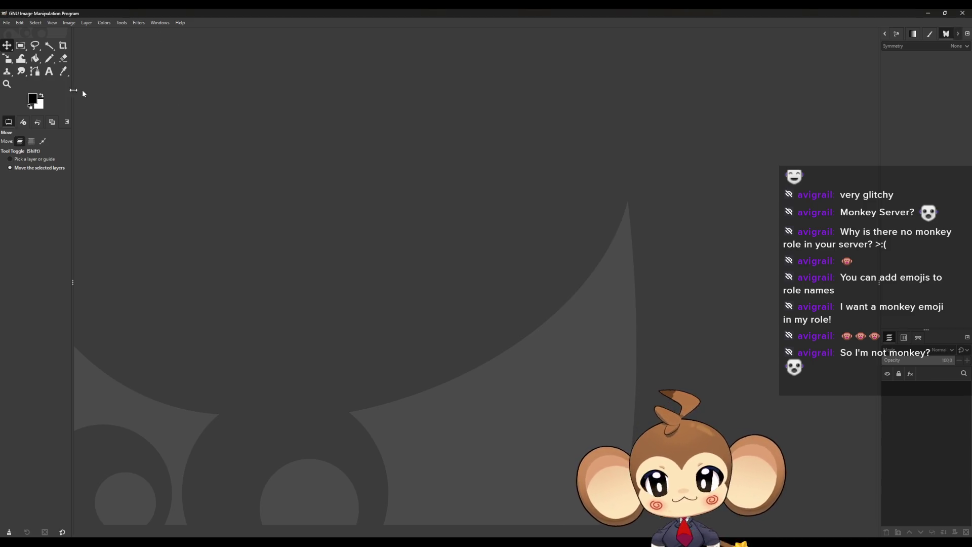
click(6, 23)
click(26, 33)
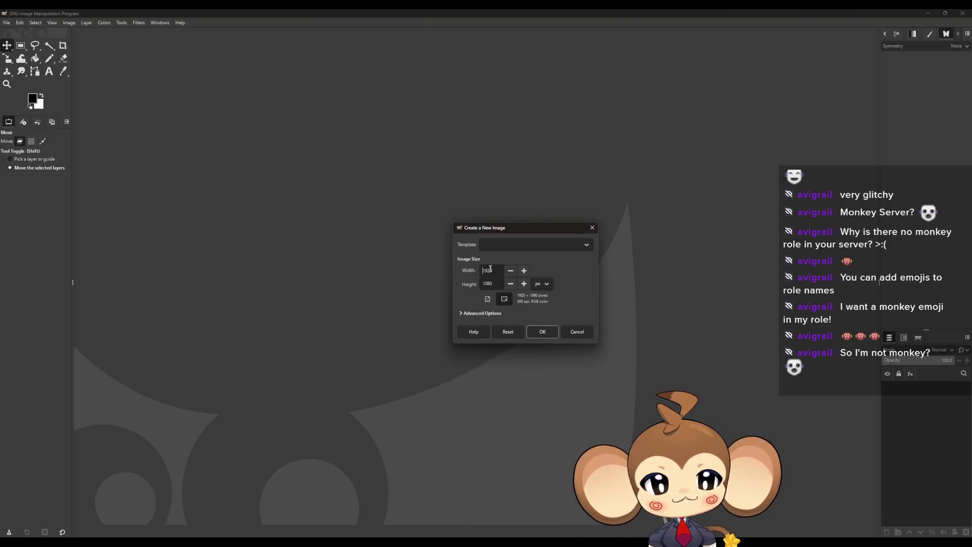
key(ctrl+a)
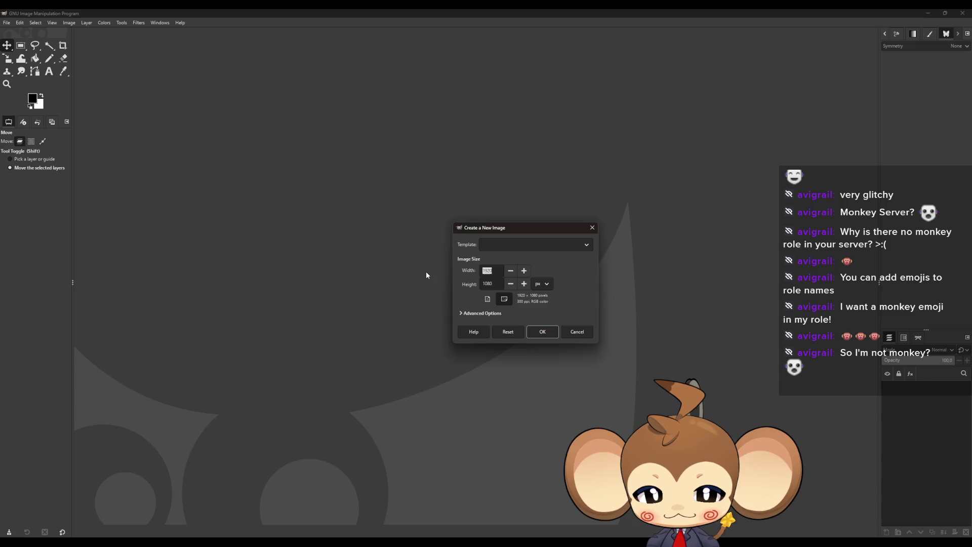
text(128)
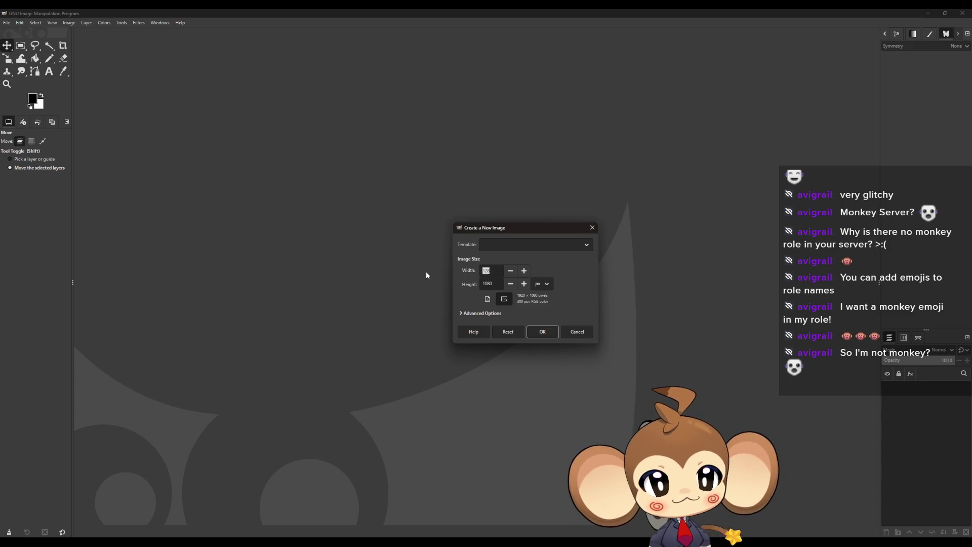
key(Tab)
text(128)
click(542, 331)
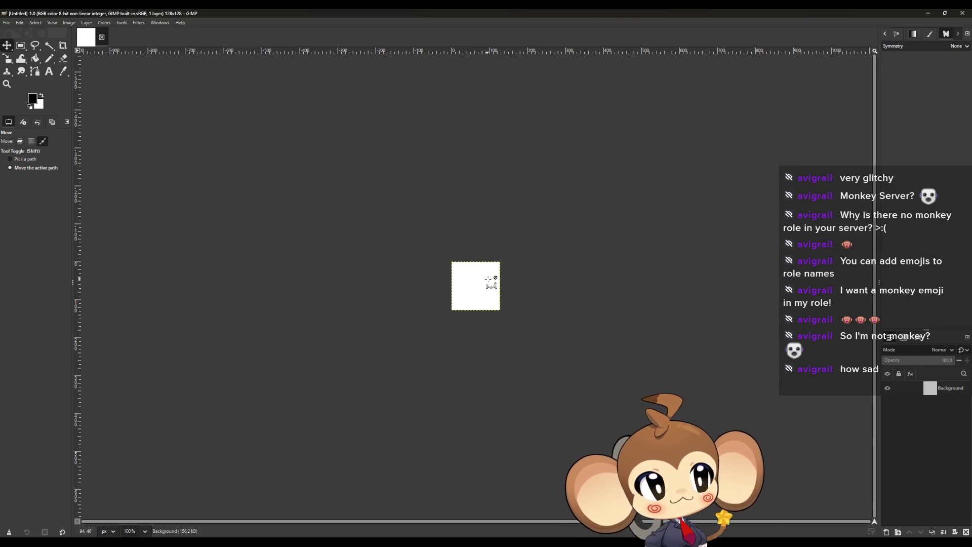
Delete the white Background layer and switch to the Gradient tool.
scroll(490, 251, up, 1)
scroll(470, 334, up, 8)
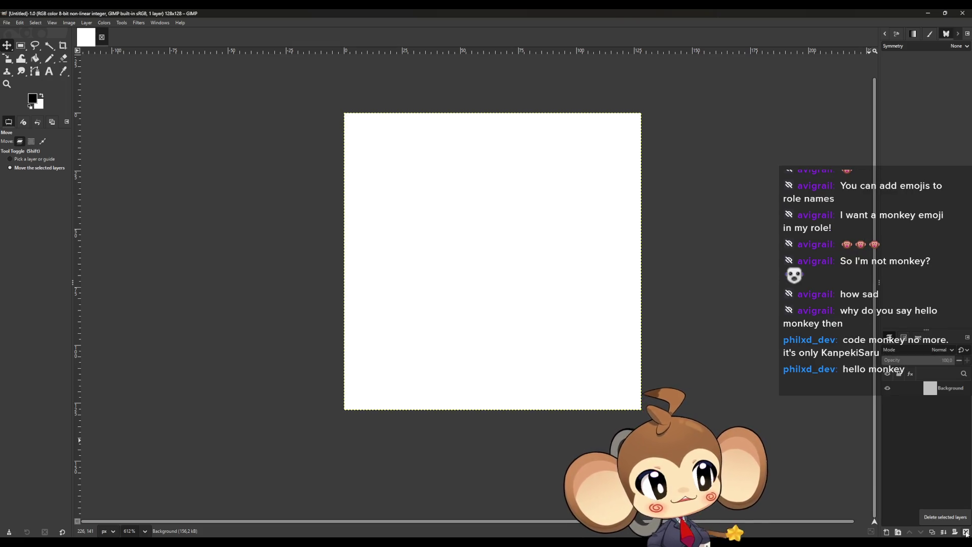
click(966, 533)
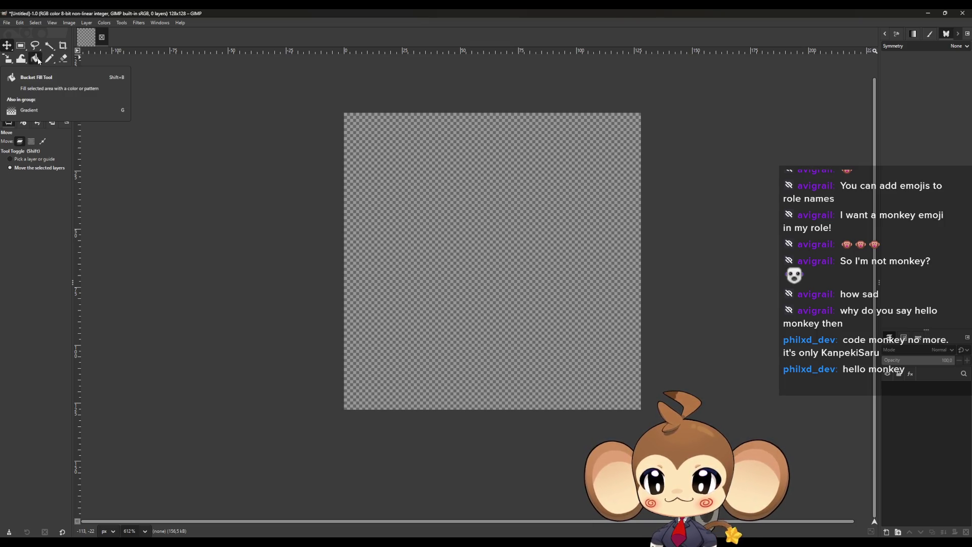
key(g)
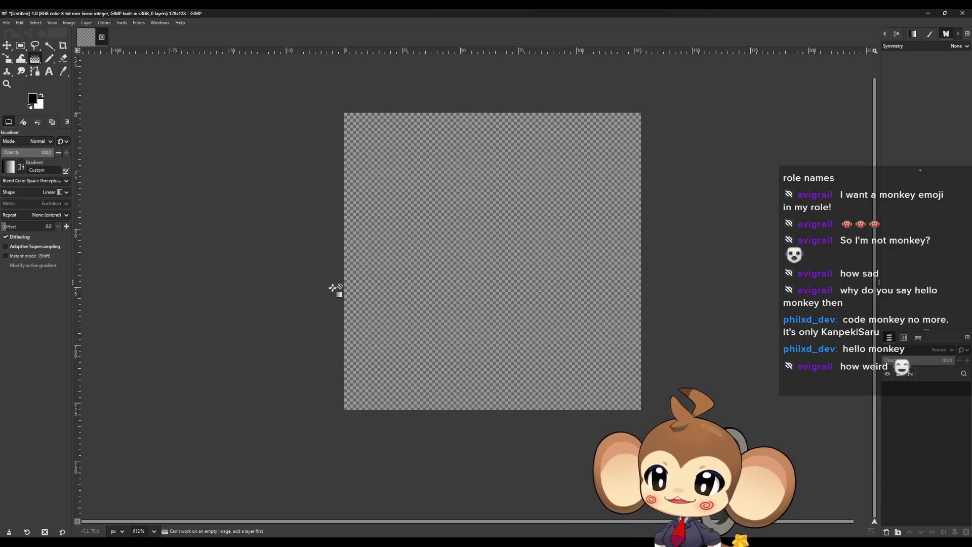
scroll(389, 301, up, 1)
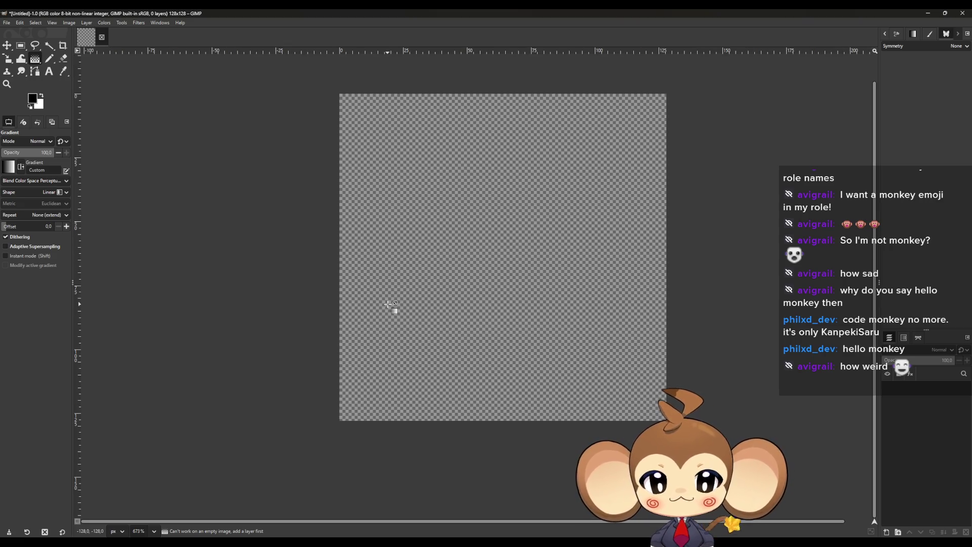
Add a transparent layer and fill it with a left-to-right black-to-white gradient.
click(887, 531)
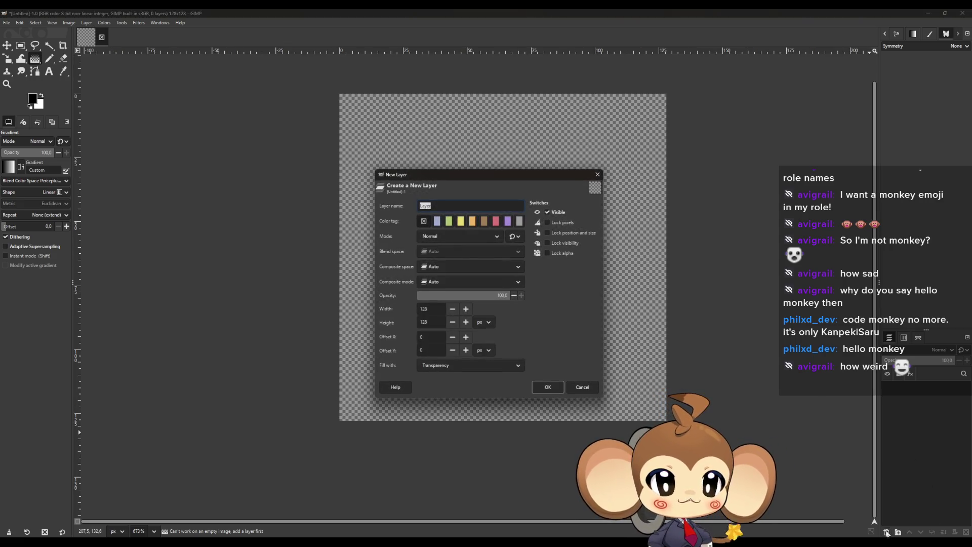
click(544, 388)
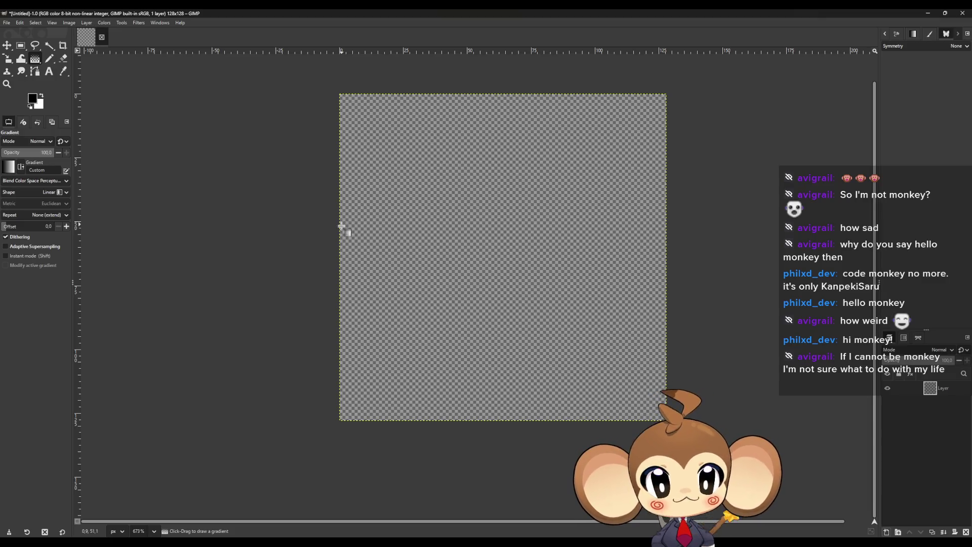
drag(338, 251, 667, 270)
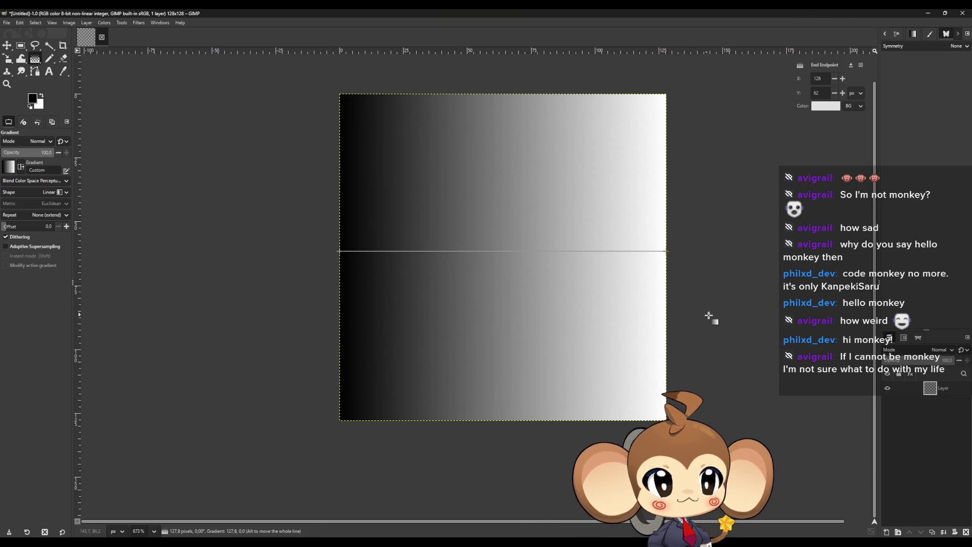
key(Return)
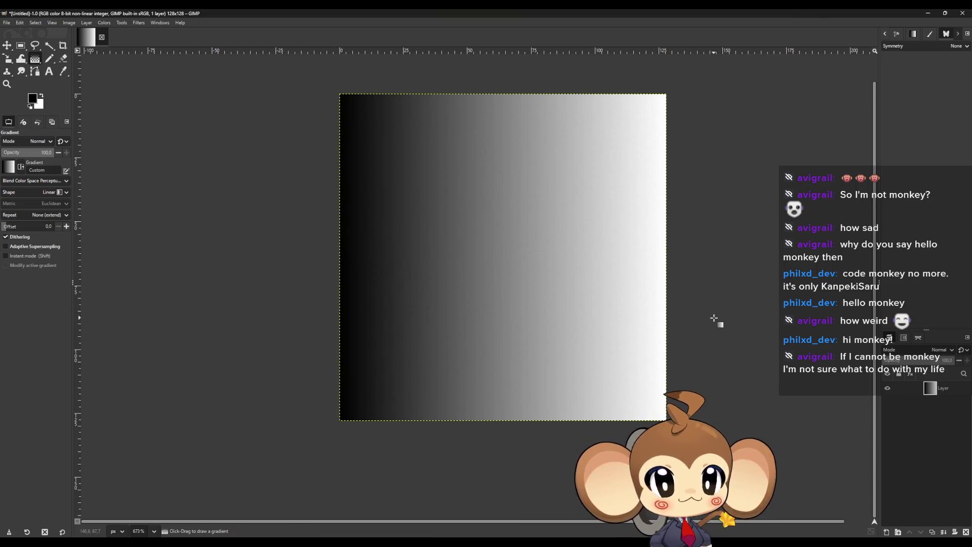
Start Export As and browse to D:\Workspace\Projects\Weltenbaum\2D\Effects.
click(7, 23)
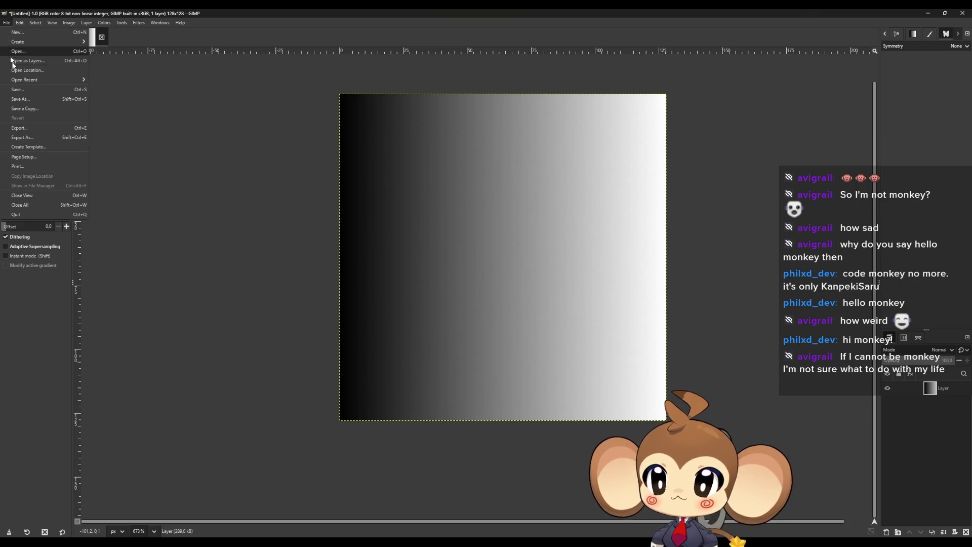
click(35, 142)
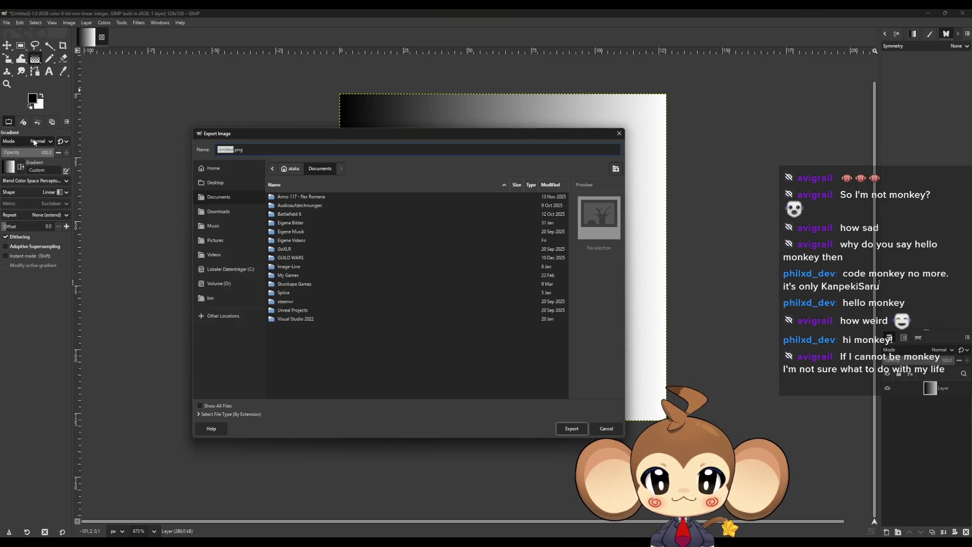
click(218, 283)
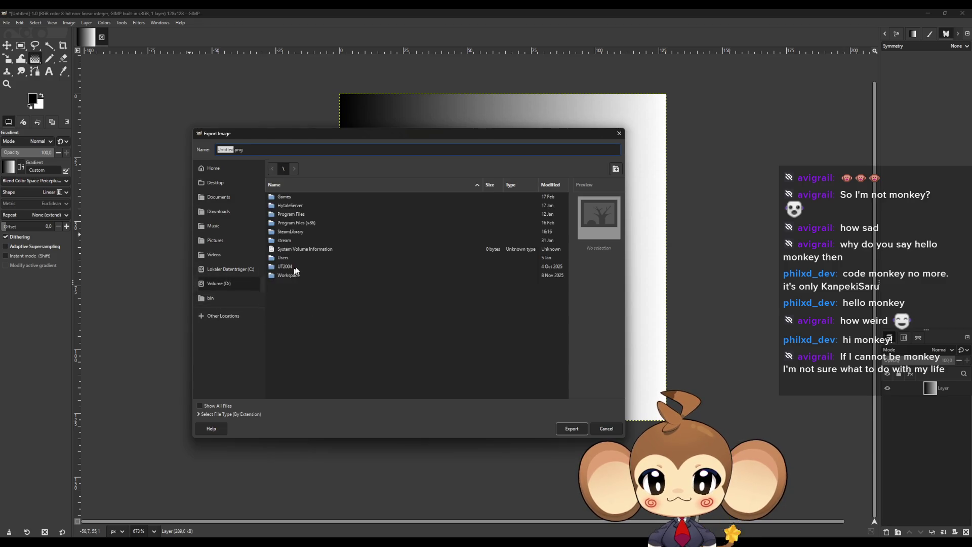
double_click(289, 275)
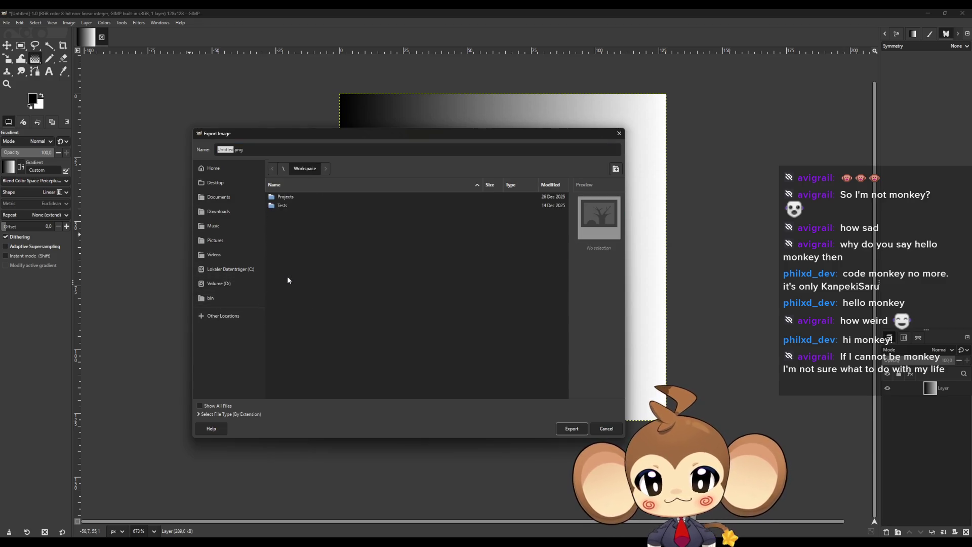
double_click(289, 199)
double_click(299, 222)
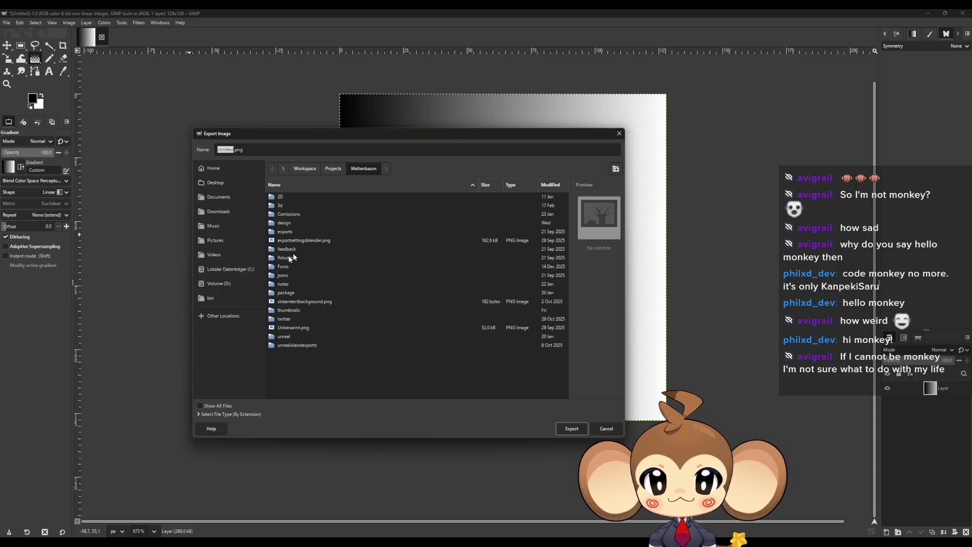
double_click(289, 198)
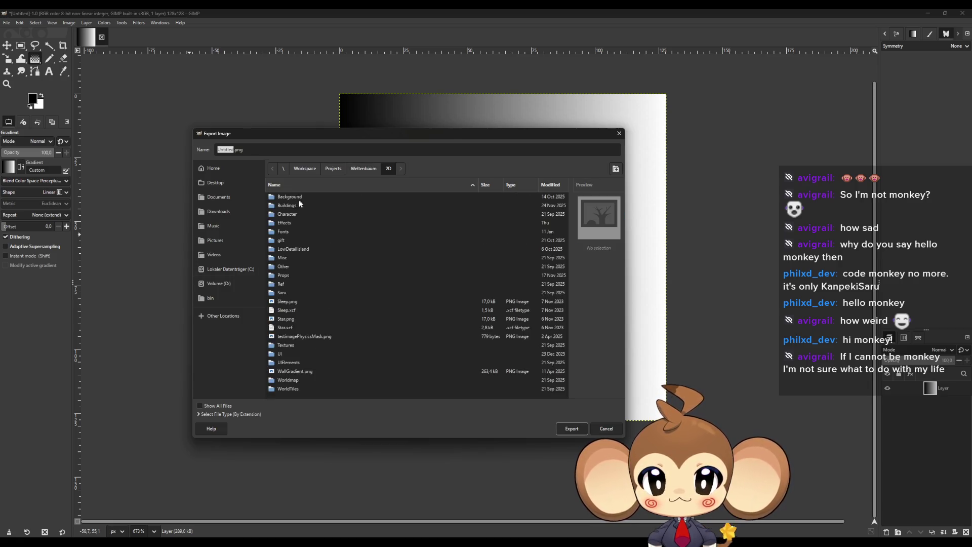
double_click(284, 224)
Export as GradientBlackToWhite128.png, then quit GIMP discarding unsaved changes.
click(231, 149)
double_click(231, 149)
key(BackSpace)
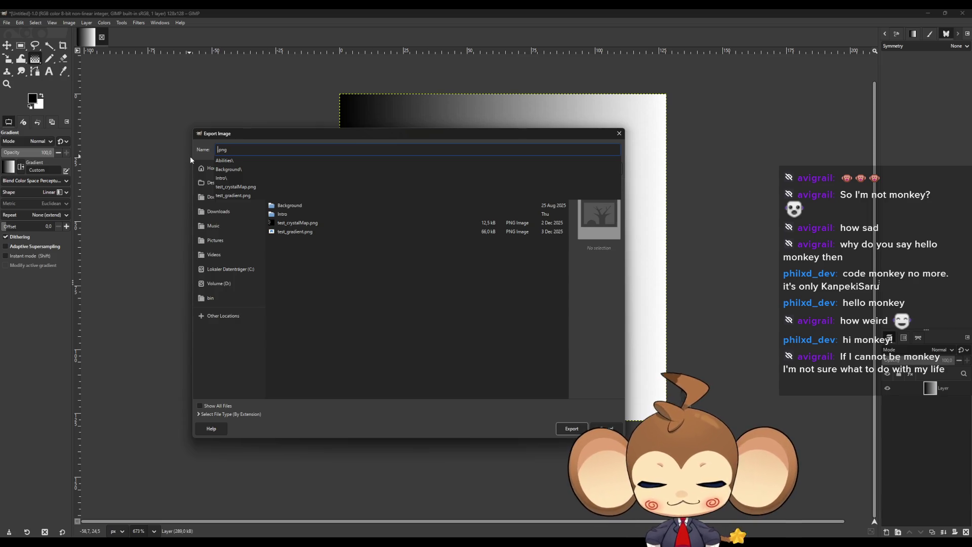
text(GradientBlackToWhite128)
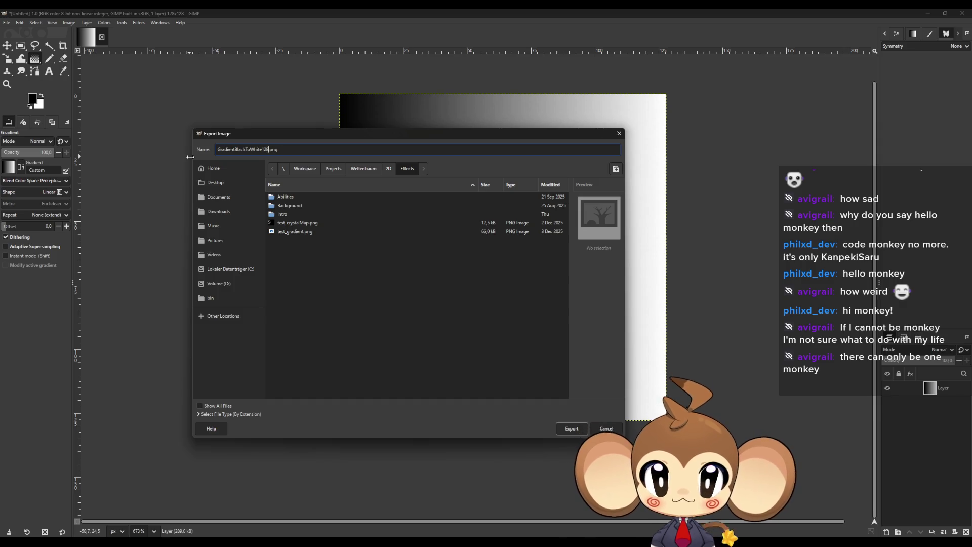
click(572, 431)
click(573, 434)
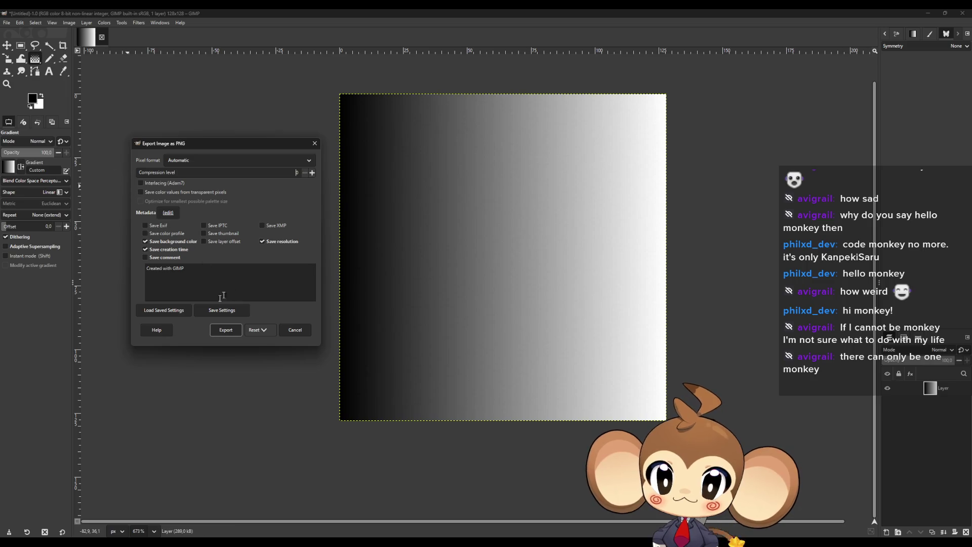
click(225, 330)
click(956, 16)
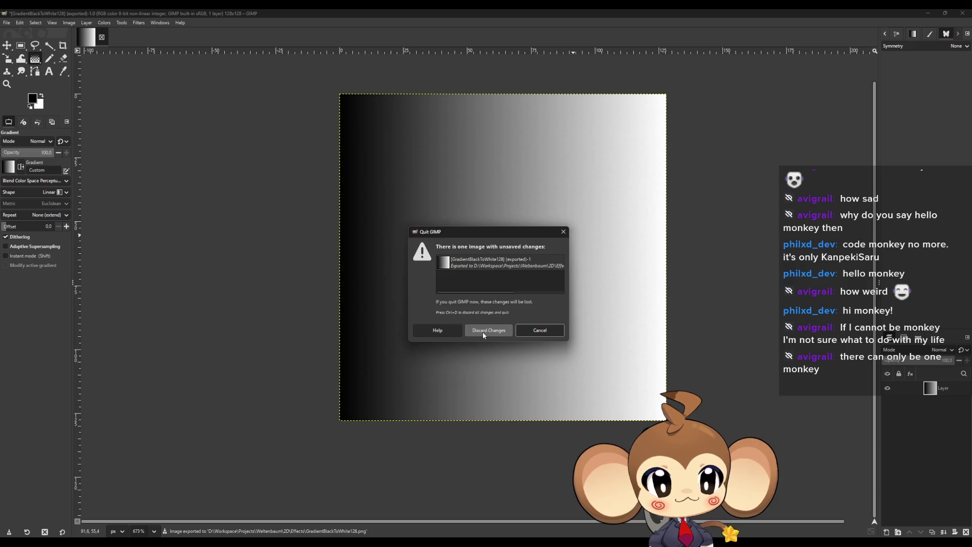
click(489, 332)
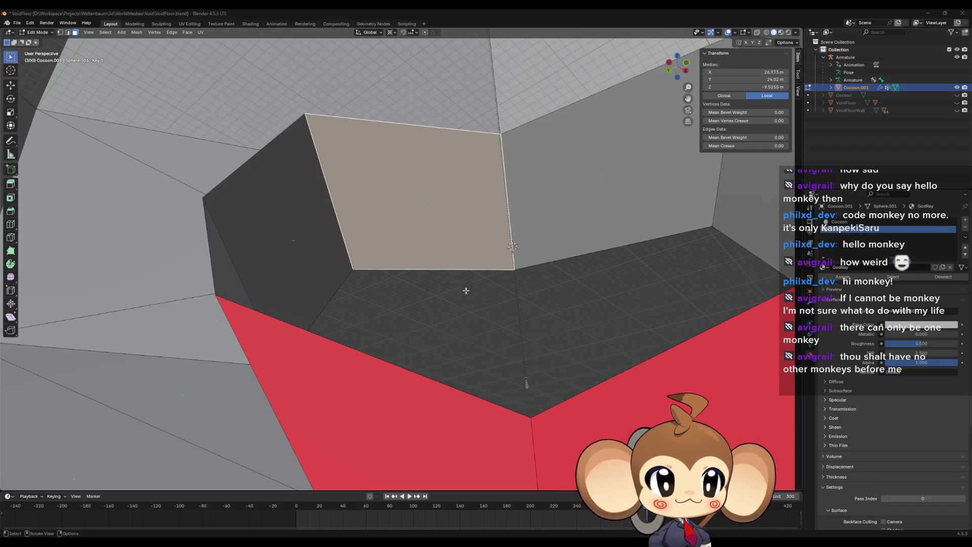
Deselect the current face and reorient the view toward the cocoon's opening.
scroll(461, 293, up, 4)
scroll(465, 312, down, 3)
scroll(470, 303, up, 2)
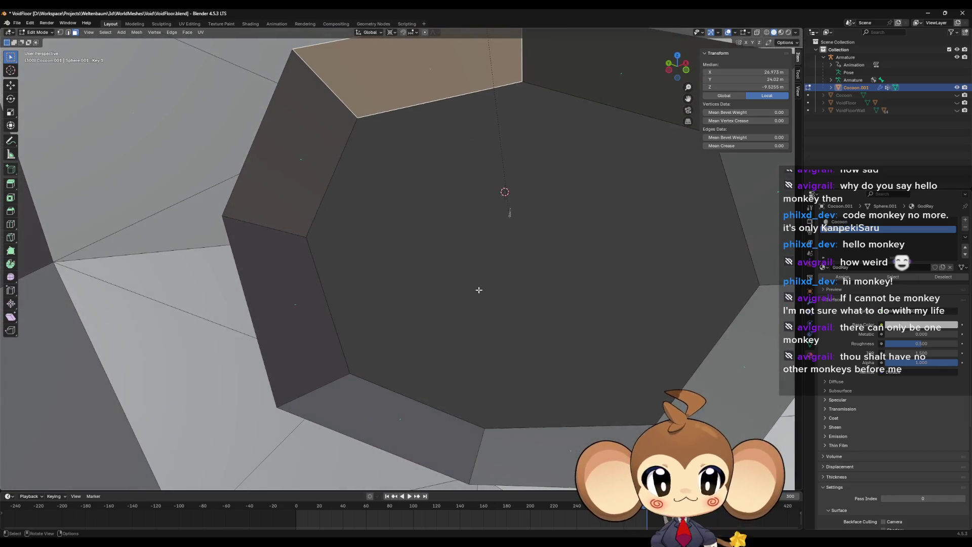
scroll(375, 198, down, 2)
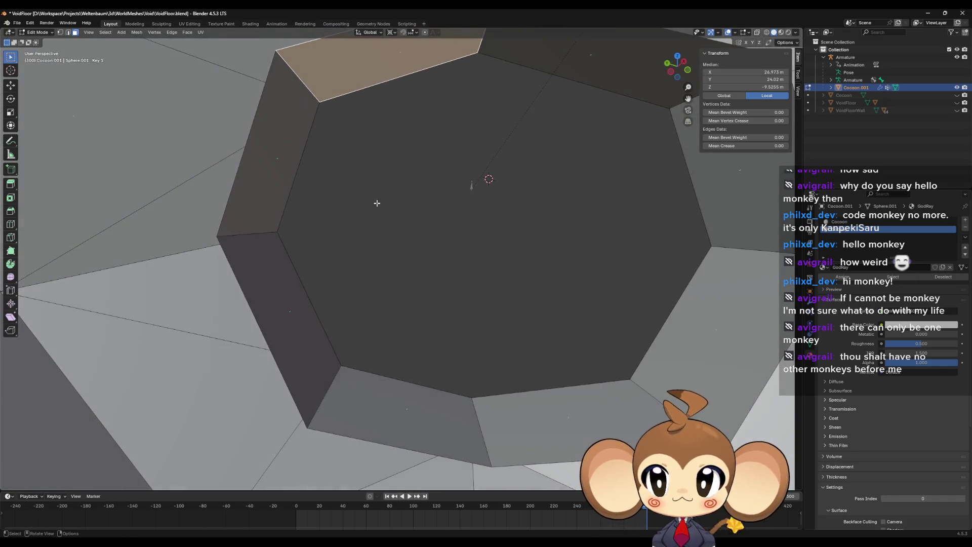
key(alt+a)
key(ctrl+z)
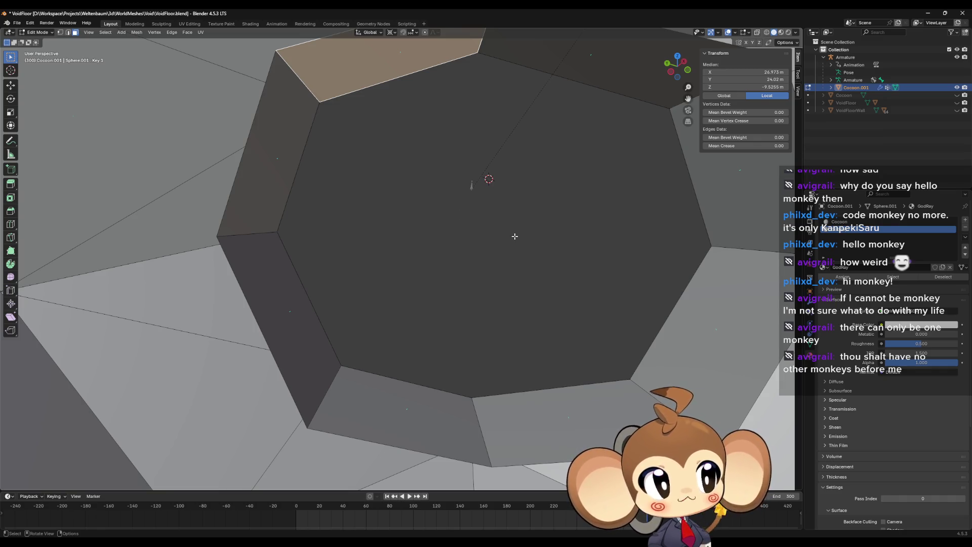
key(KP_8)
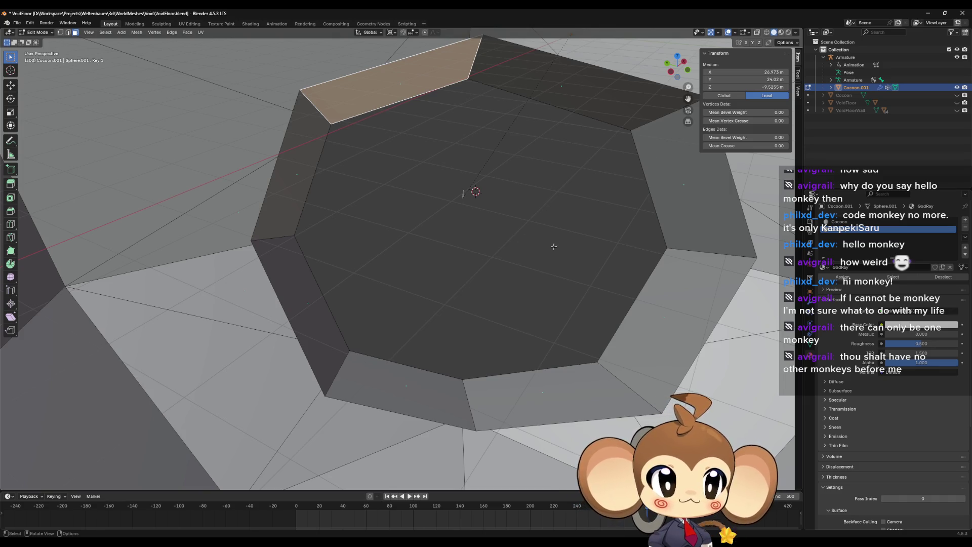
key(KP_8)
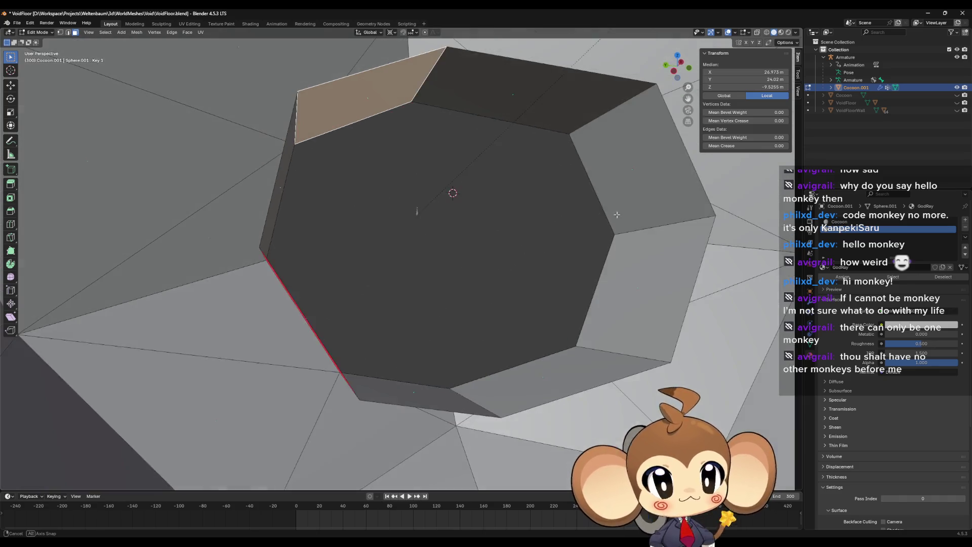
Select the upper-left rim face of the opening and split the 3D view side by side.
click(484, 115)
click(382, 124)
mouse_move(484, 193)
mouse_down()
mouse_move(454, 180)
mouse_move(496, 181)
mouse_up()
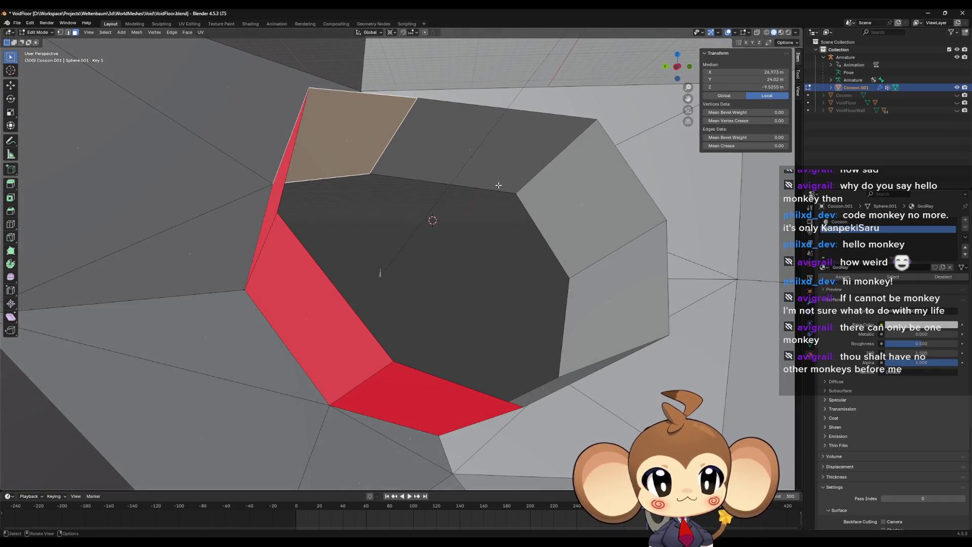
drag(440, 165, 444, 146)
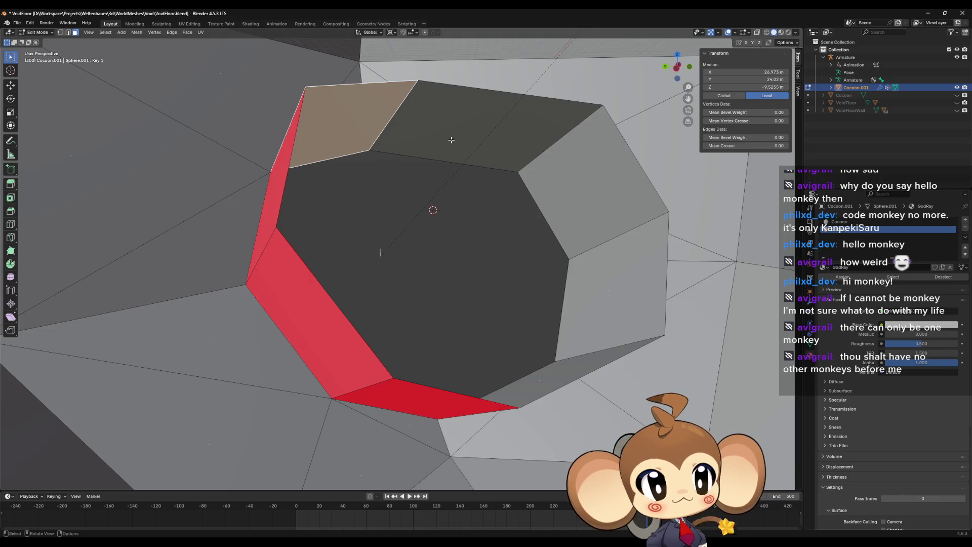
click(451, 140)
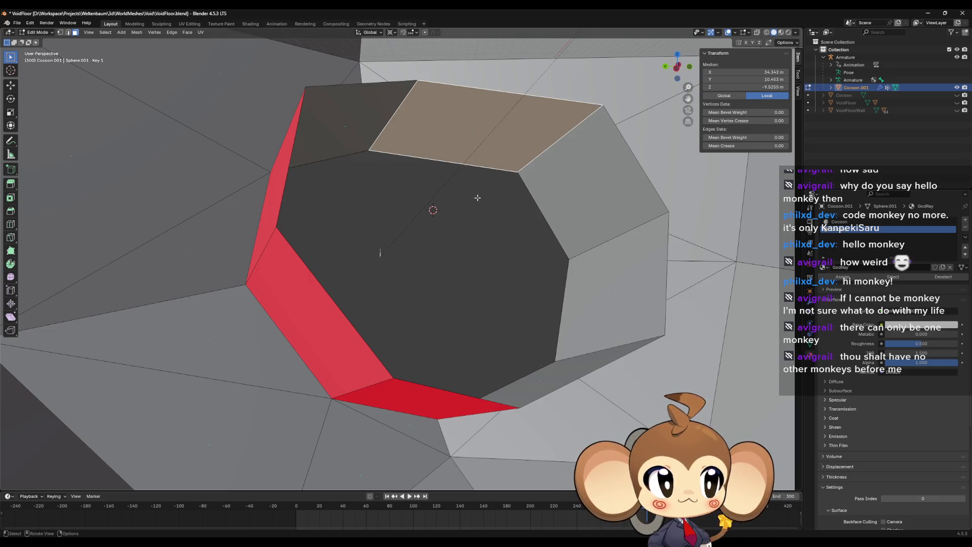
drag(478, 197, 477, 211)
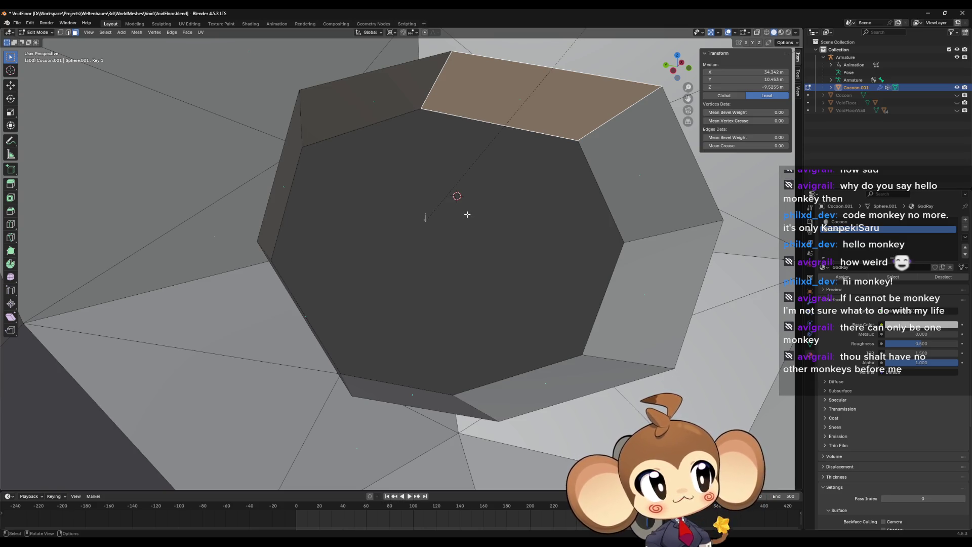
mouse_move(516, 234)
mouse_down()
mouse_move(506, 240)
mouse_move(537, 239)
mouse_move(506, 223)
mouse_move(445, 156)
mouse_move(222, 185)
mouse_up()
click(446, 156)
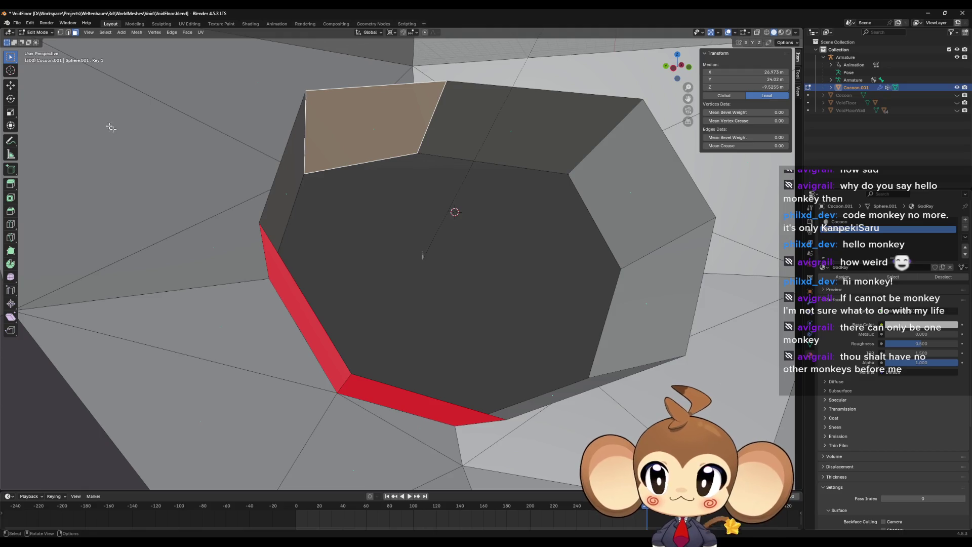
drag(532, 257, 450, 291)
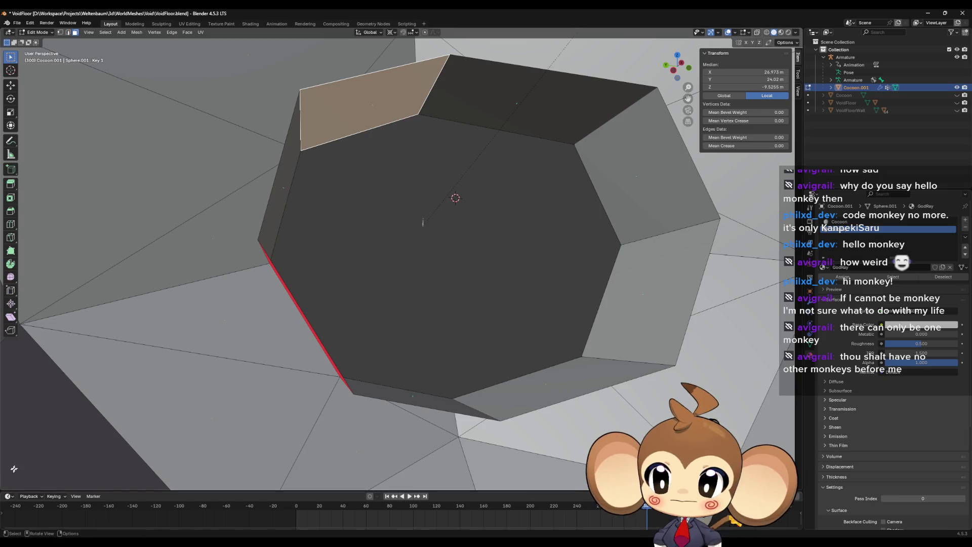
mouse_move(11, 471)
mouse_down()
mouse_move(313, 476)
mouse_move(300, 478)
mouse_up()
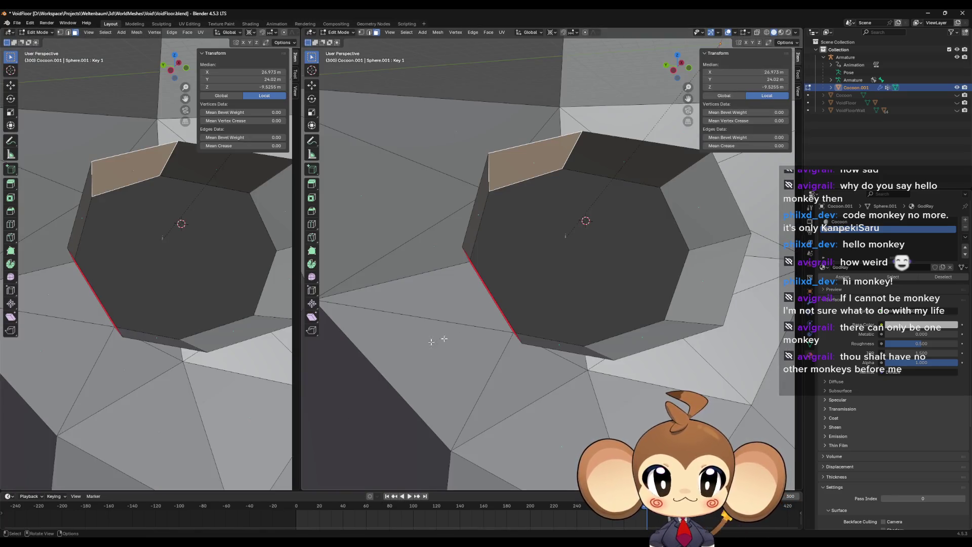
Turn the left view into the Shader Editor.
click(35, 33)
click(9, 31)
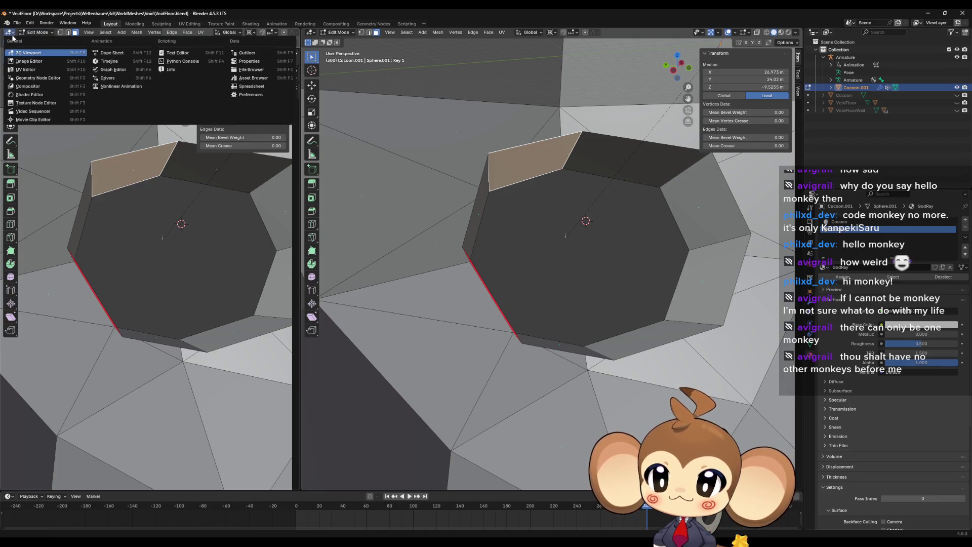
click(25, 69)
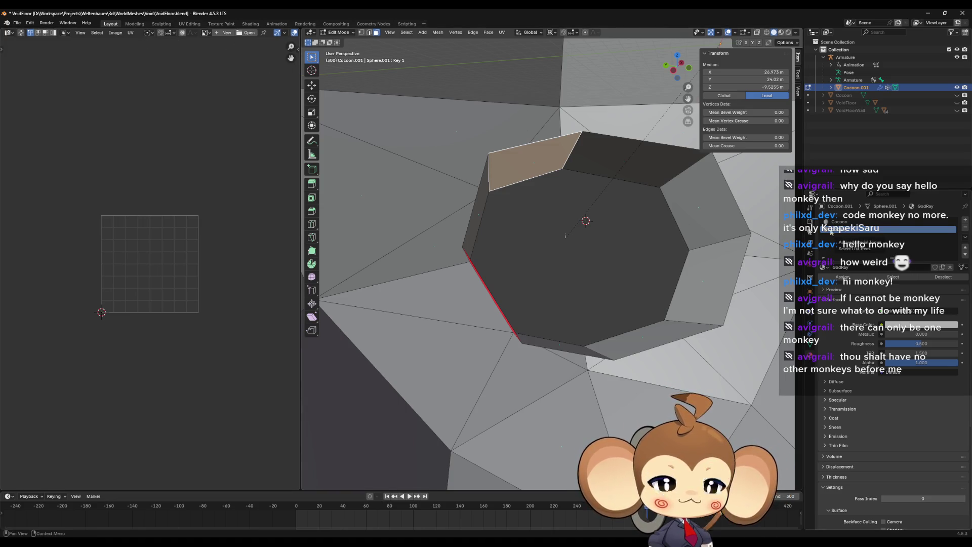
click(8, 32)
click(29, 95)
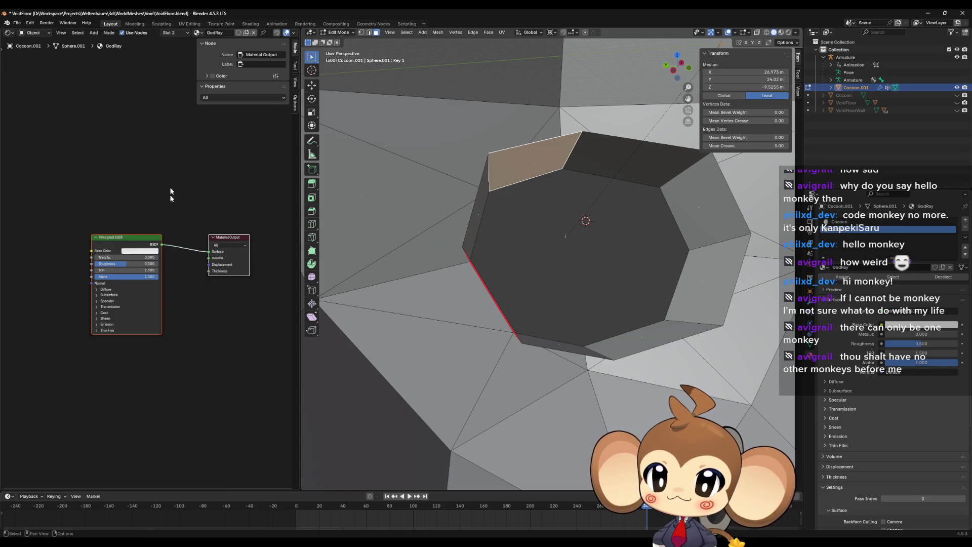
Add an Image Texture node to the left of the material's shader.
scroll(71, 238, up, 2)
right_click(73, 242)
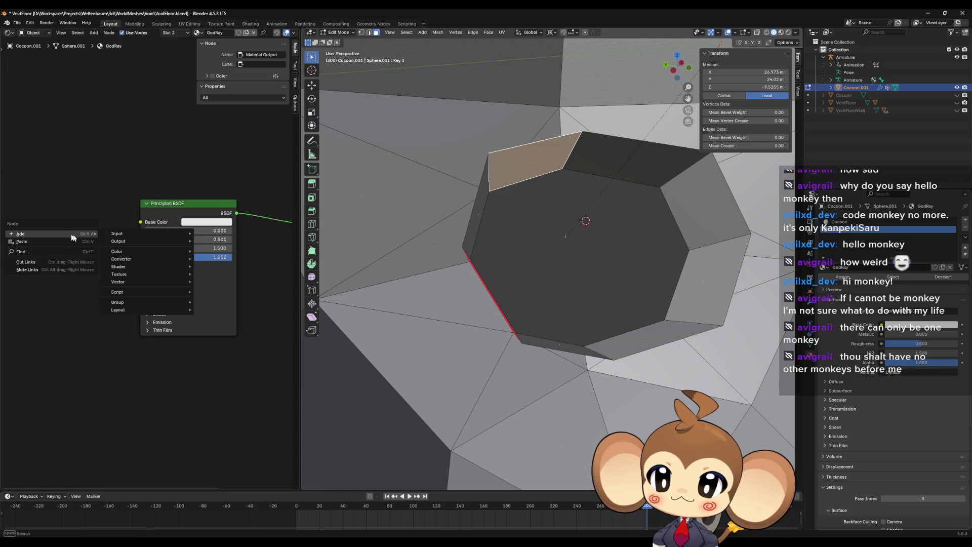
mouse_move(144, 275)
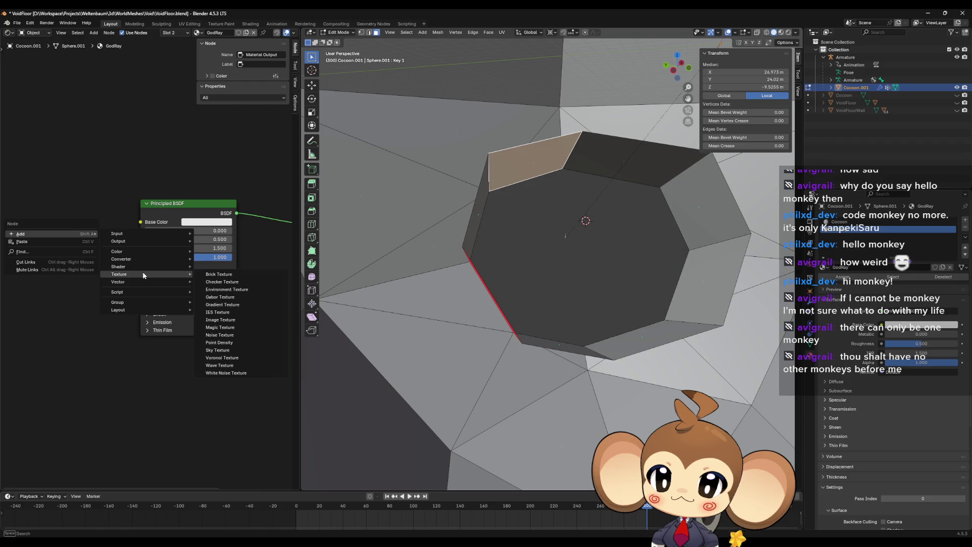
click(218, 319)
click(9, 201)
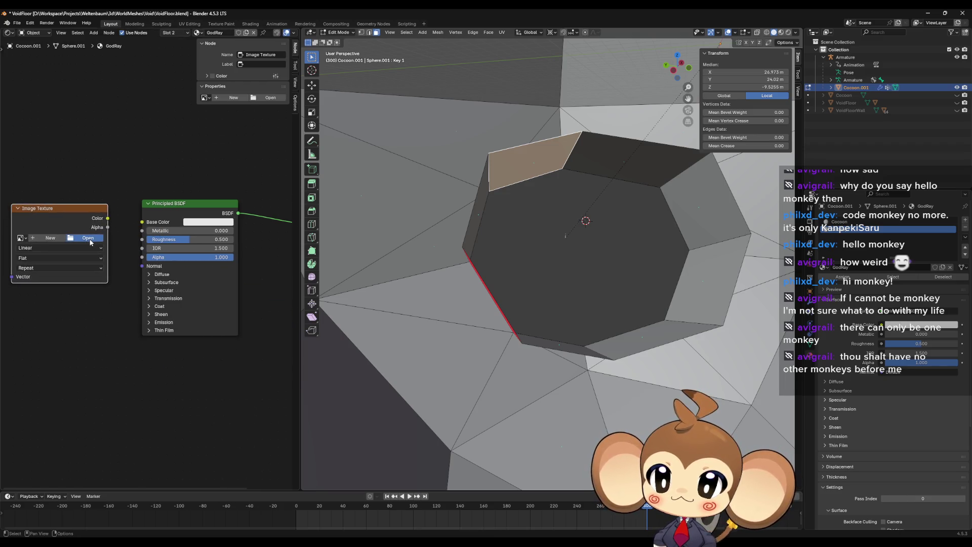
Load GradientBlackToWhite128.png from 2D\Effects and link its Color to Base Color.
click(88, 238)
click(402, 158)
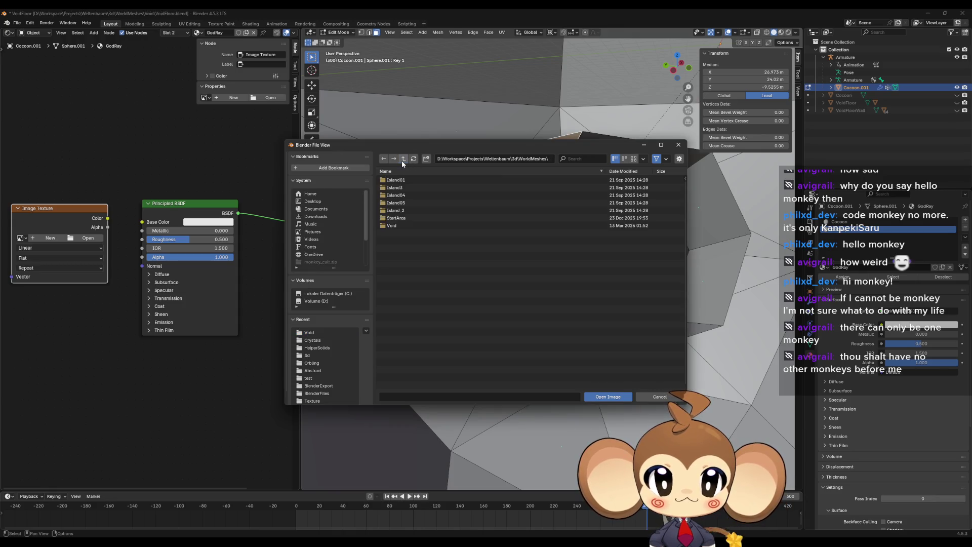
click(403, 159)
click(403, 159)
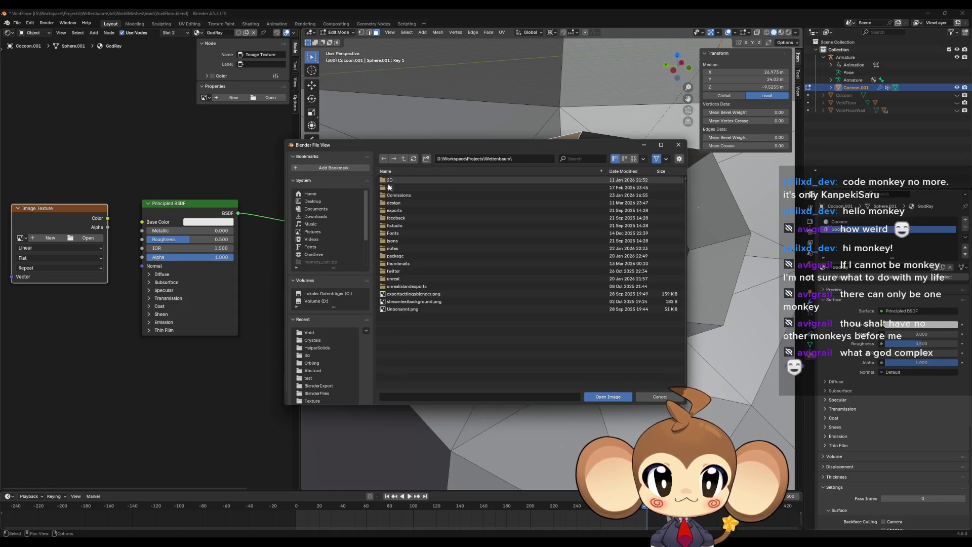
double_click(387, 180)
double_click(397, 203)
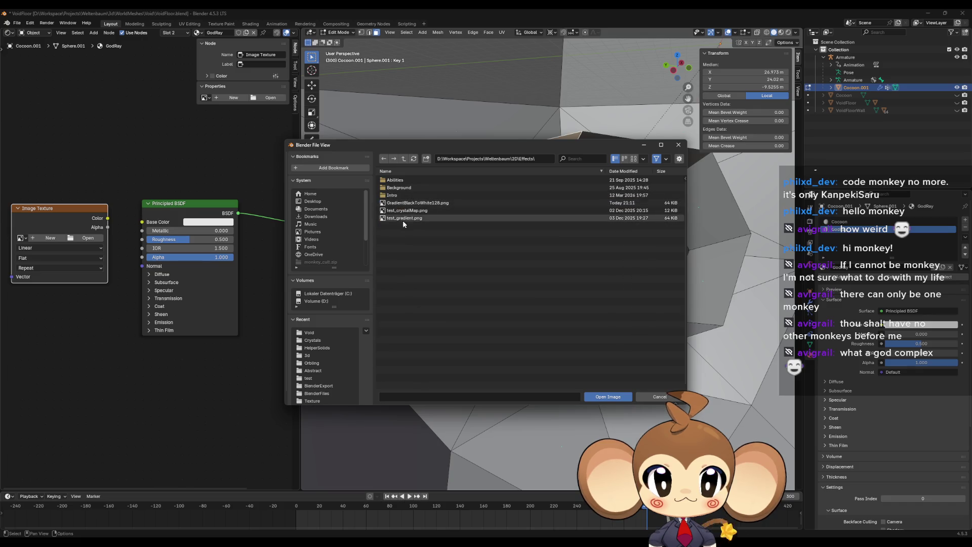
mouse_move(406, 223)
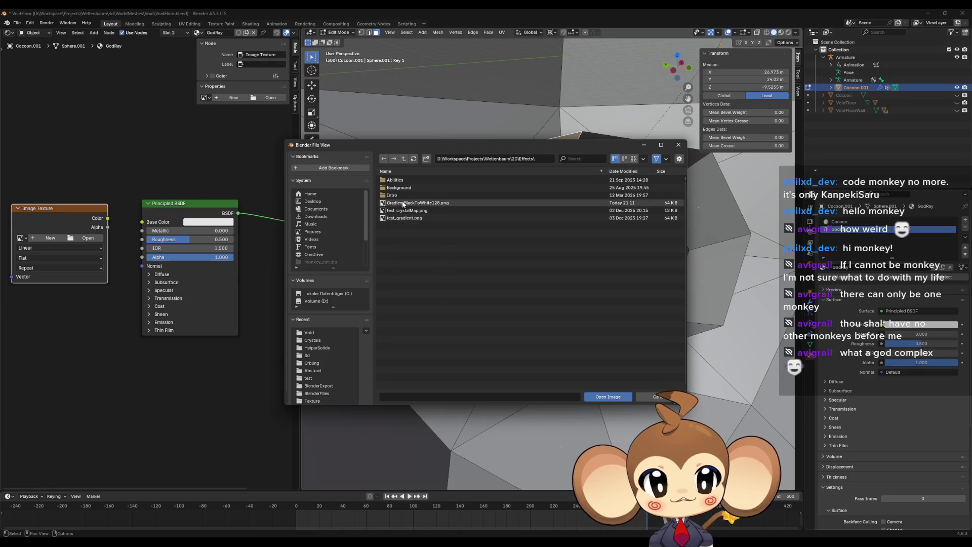
double_click(404, 204)
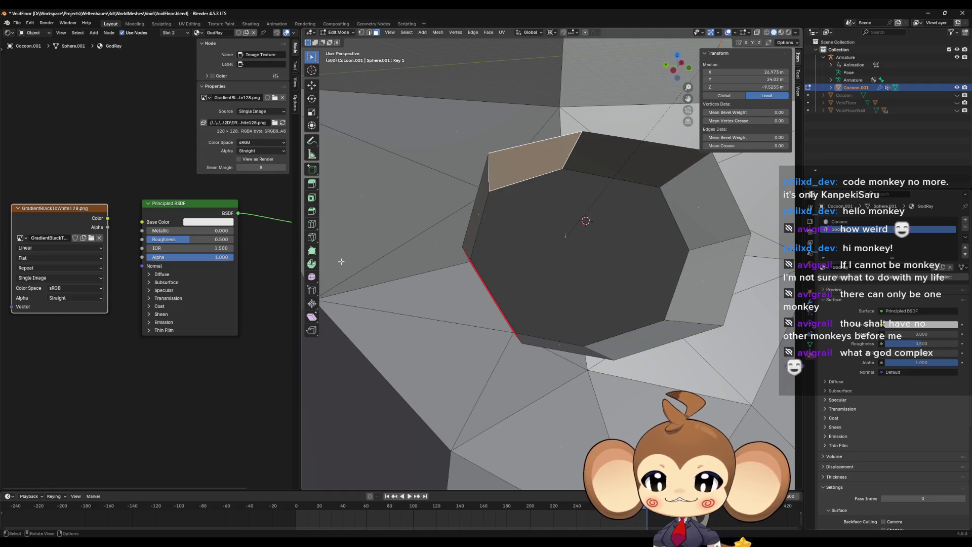
drag(107, 218, 152, 230)
right_click(149, 300)
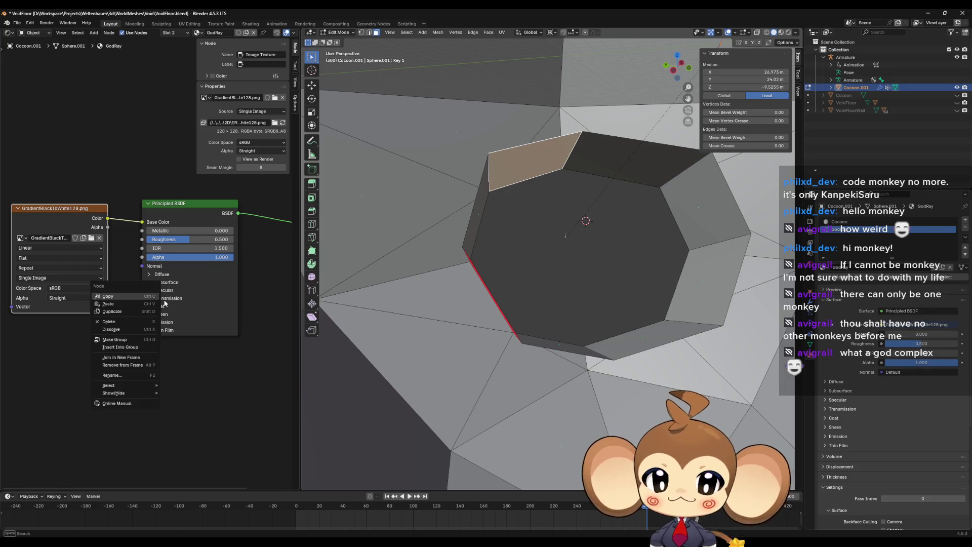
Switch the left view to the UV Editor.
key(alt+a)
click(10, 32)
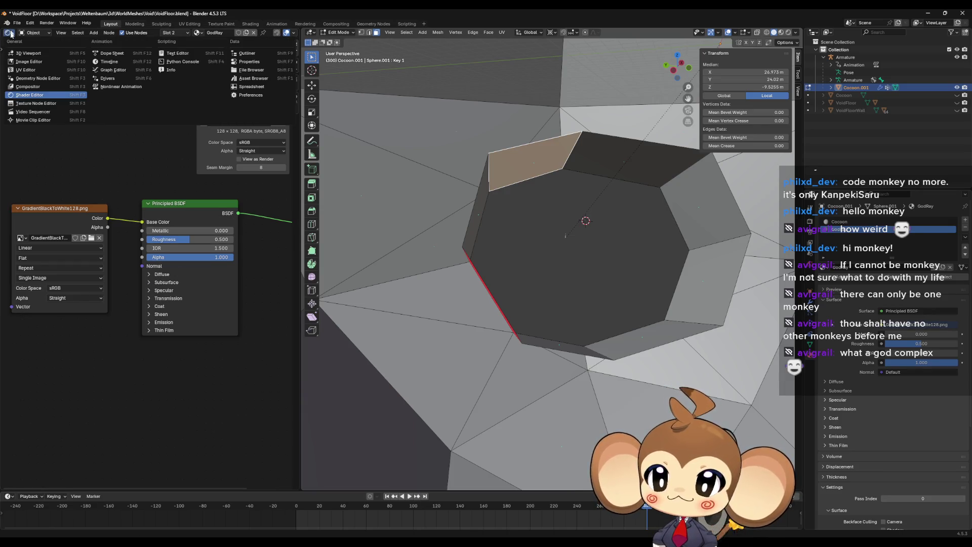
click(32, 71)
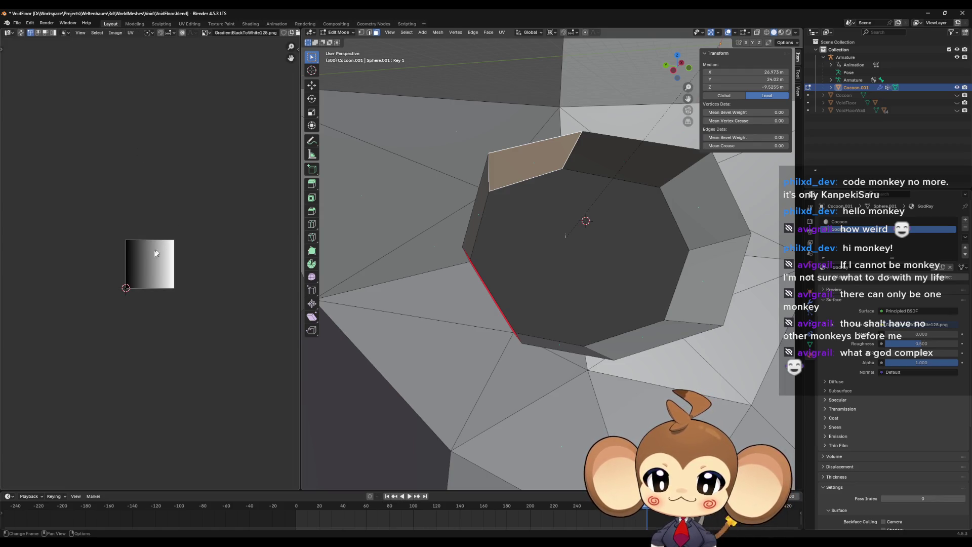
Unwrap the selected rim face Angle Based and select its UV outline.
scroll(157, 266, up, 10)
scroll(145, 256, down, 2)
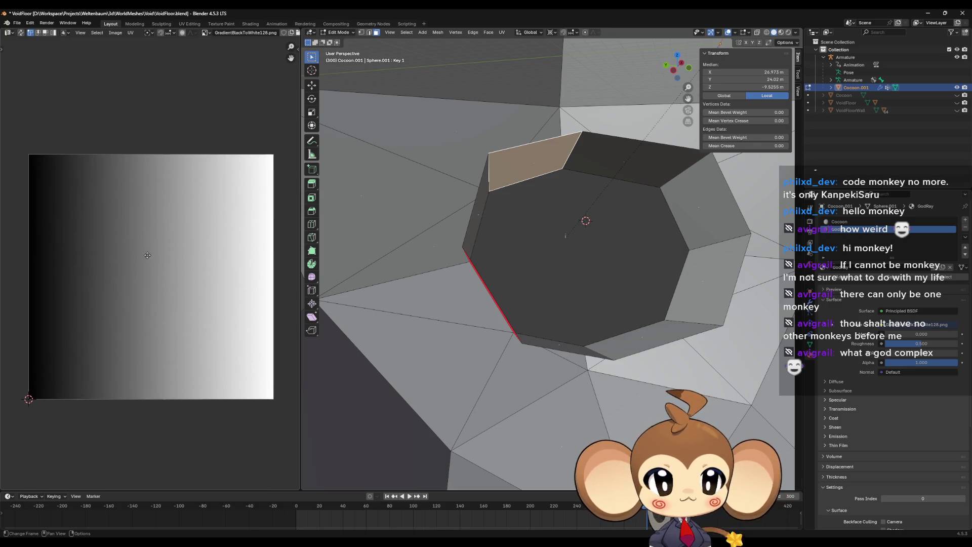
mouse_move(557, 137)
mouse_down()
mouse_move(563, 202)
mouse_move(546, 210)
mouse_up()
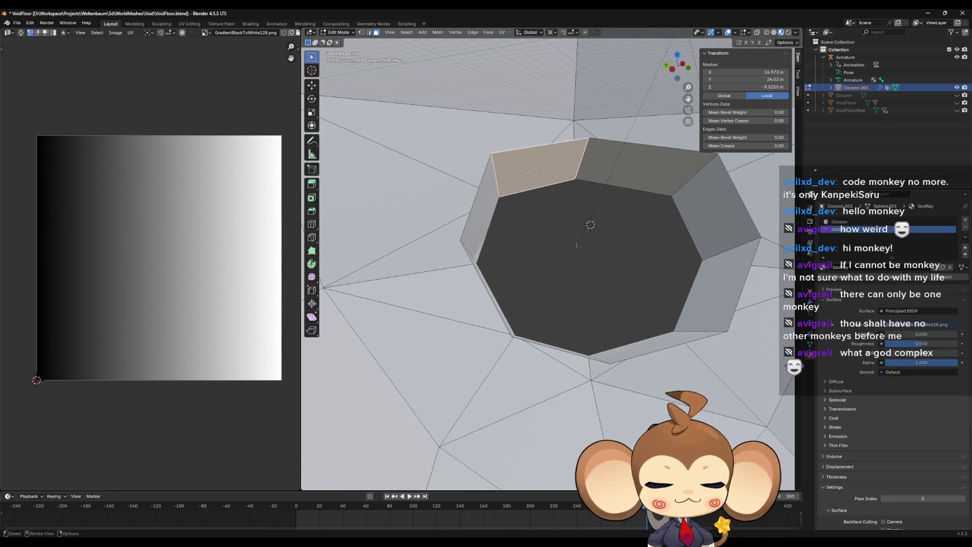
mouse_move(568, 216)
mouse_down()
mouse_move(554, 210)
mouse_move(560, 232)
mouse_move(554, 222)
mouse_up()
key(u)
click(552, 211)
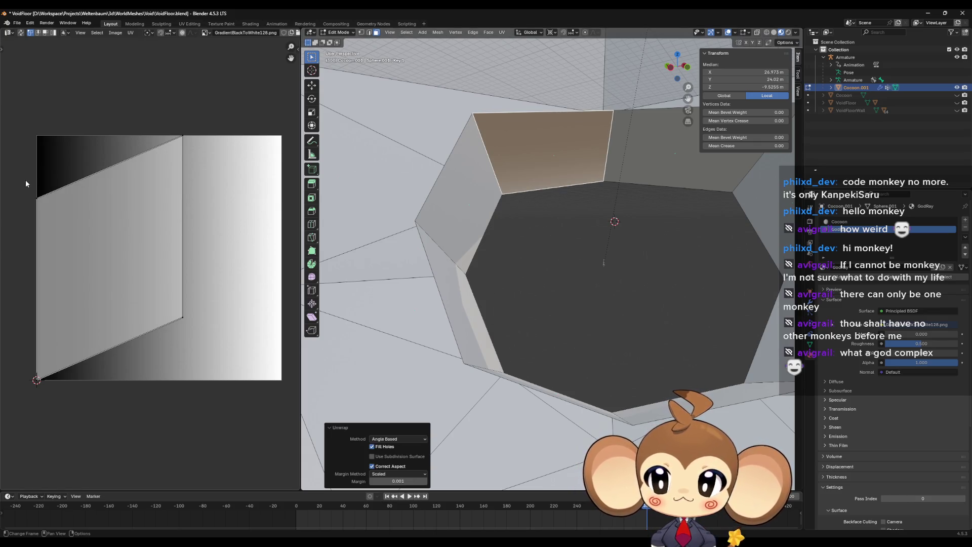
click(70, 223)
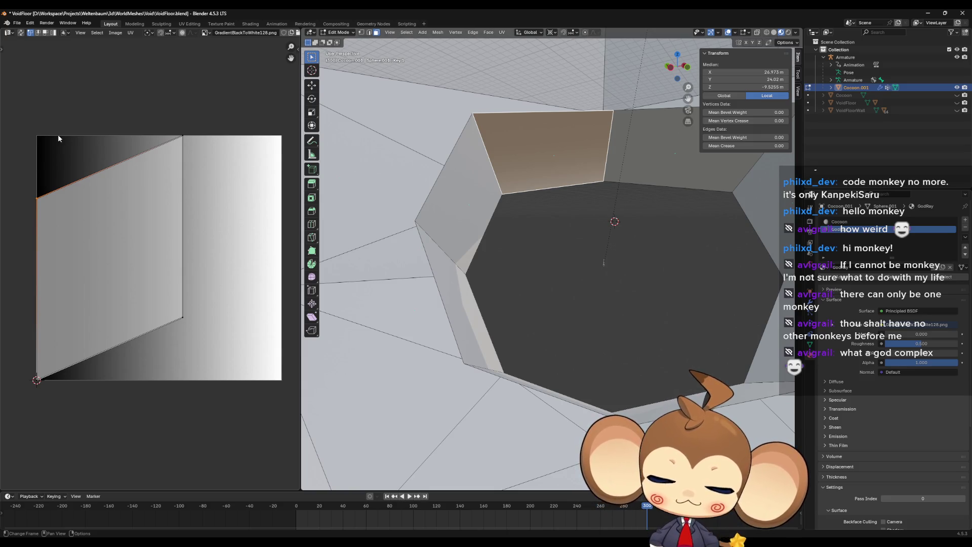
Stretch the rim face's UV quad to cover the whole gradient image.
key(g)
key(y)
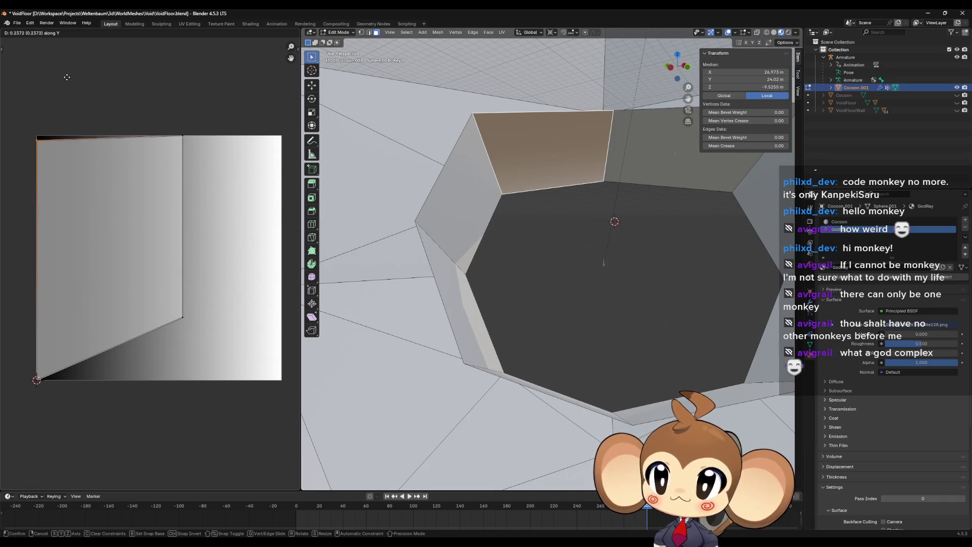
click(72, 79)
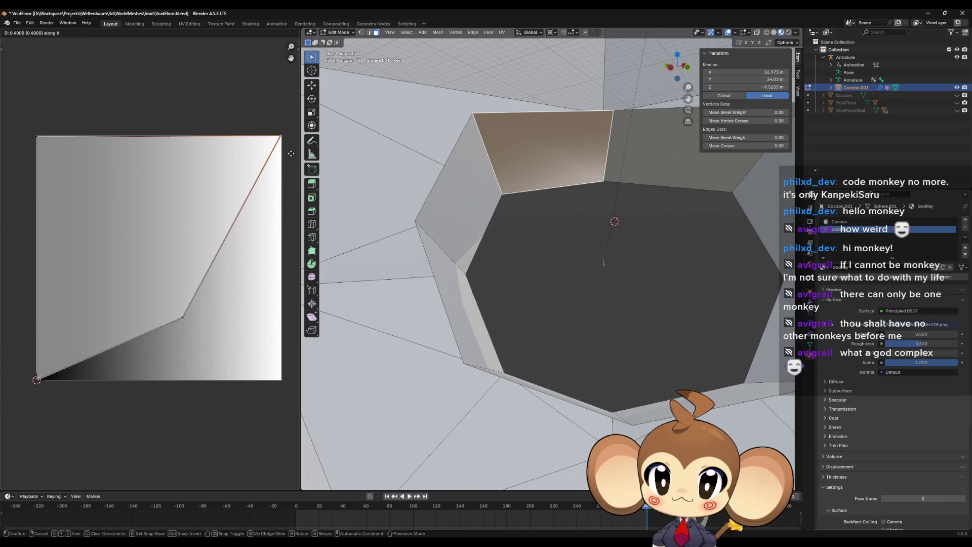
click(21, 407)
key(g)
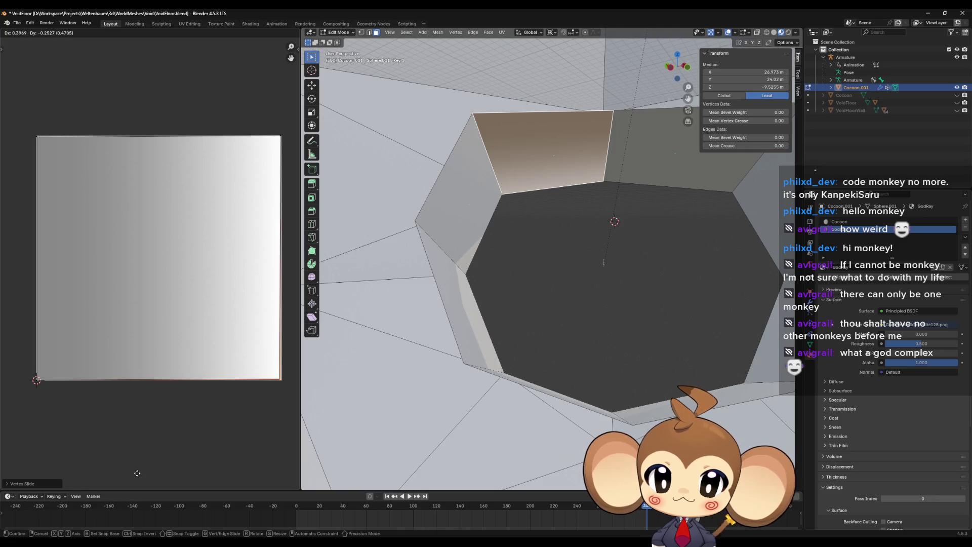
click(137, 474)
Clear the selection and select the cocoon's upper back wall face.
click(554, 286)
drag(591, 281, 589, 273)
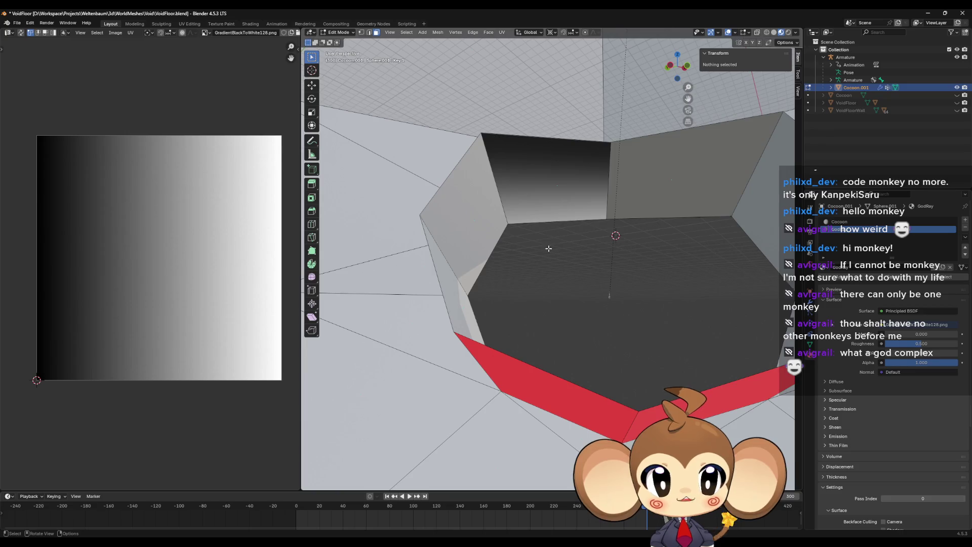
click(543, 182)
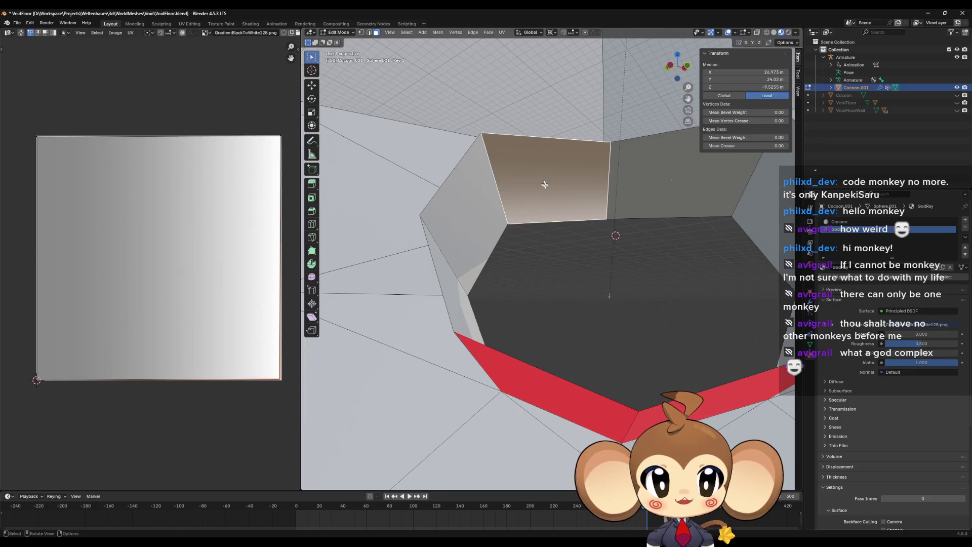
Box-select the face's UVs, scale them, then scale and shift them vertically.
scroll(73, 371, up, 3)
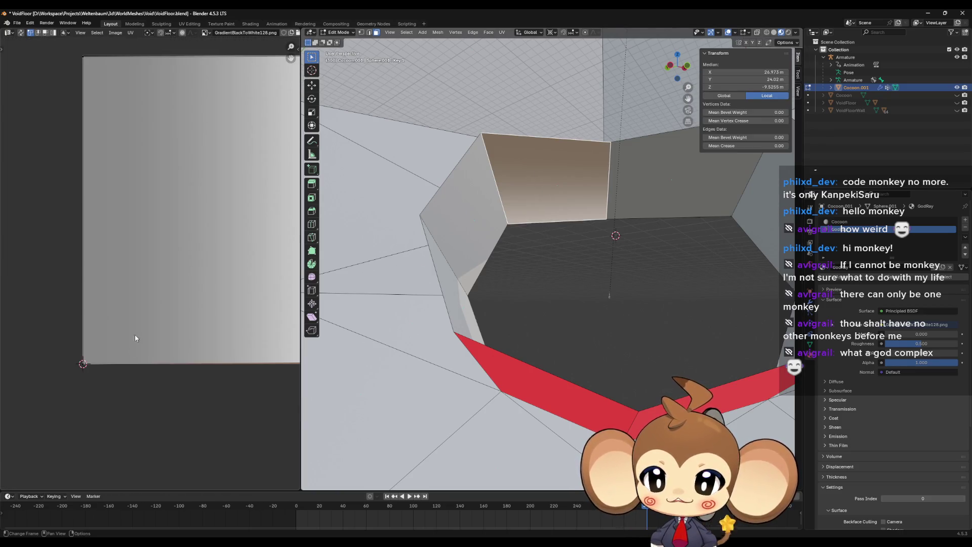
scroll(163, 317, up, 1)
scroll(140, 314, down, 2)
drag(131, 115, 151, 140)
key(s)
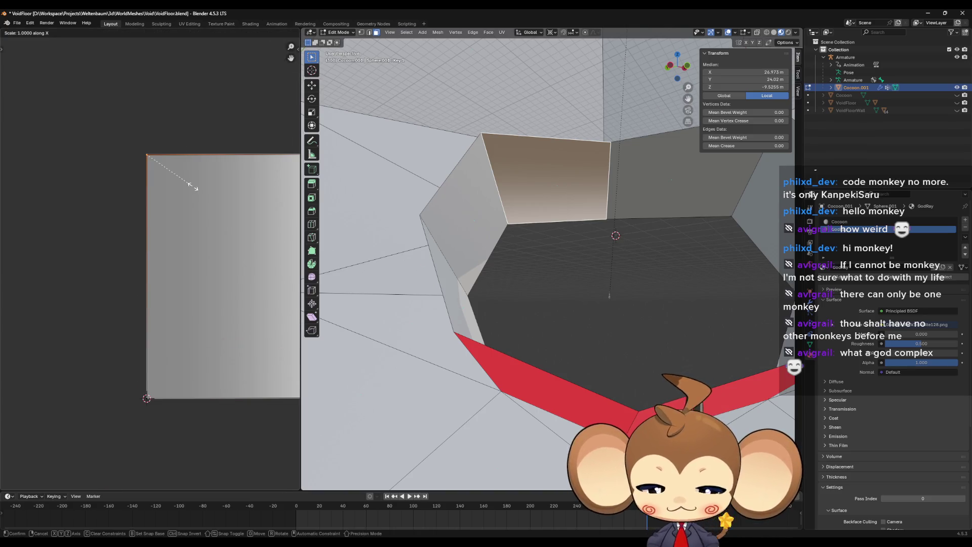
click(193, 186)
scroll(192, 186, up, 2)
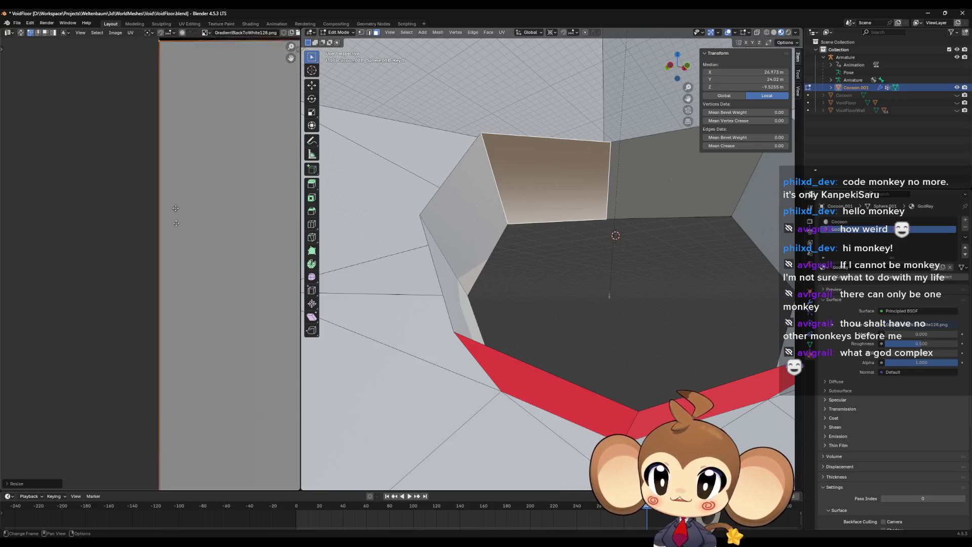
scroll(158, 237, down, 2)
scroll(159, 237, up, 10)
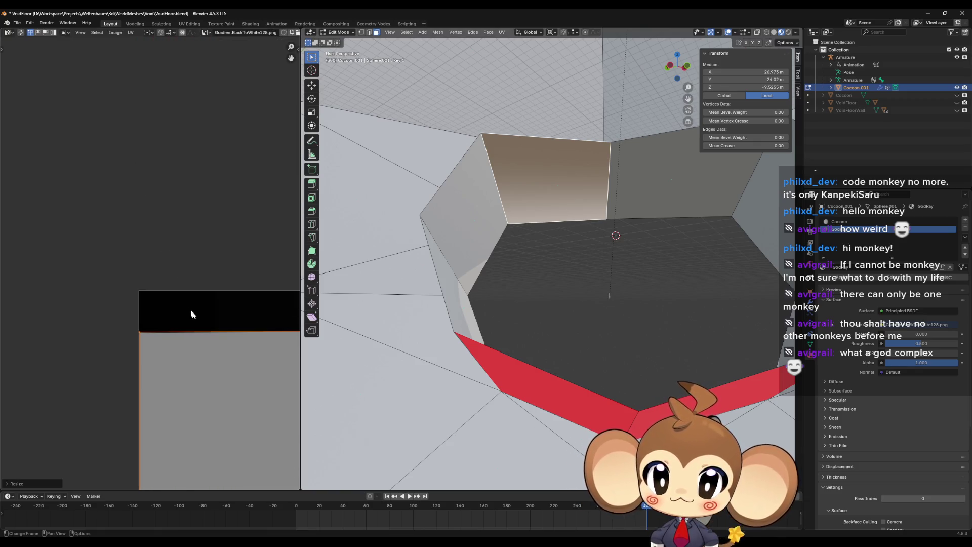
key(s)
key(y)
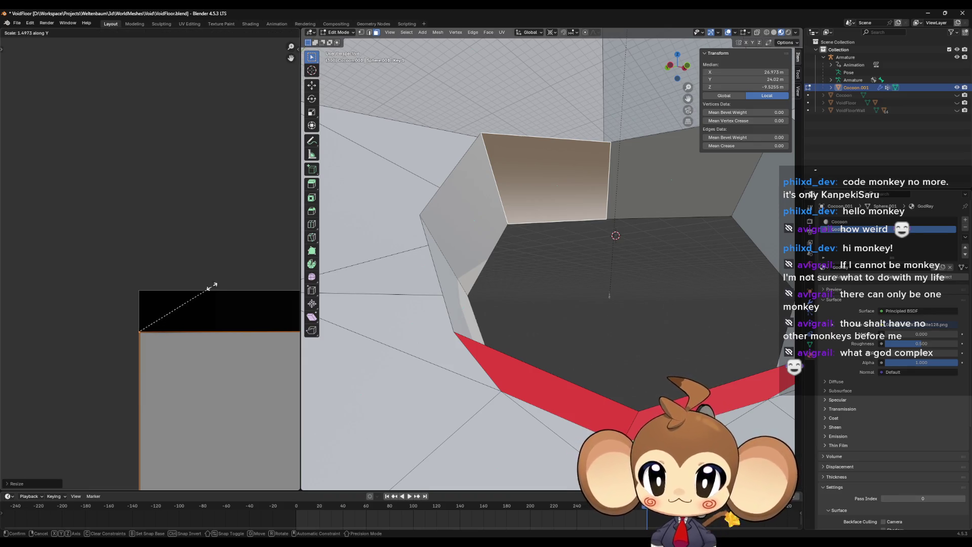
click(212, 290)
key(g)
key(y)
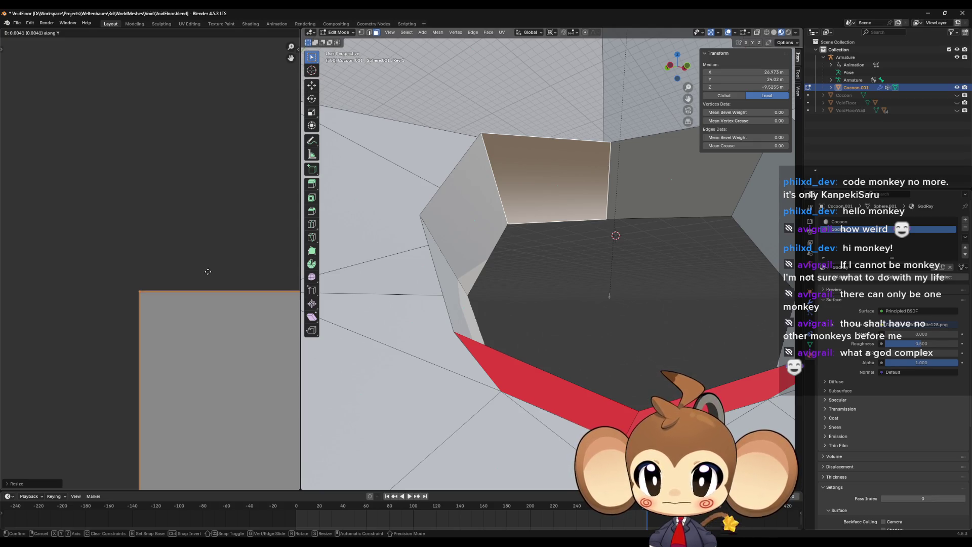
click(202, 304)
Select the bottom-right corner UVs and resize them.
scroll(199, 307, down, 6)
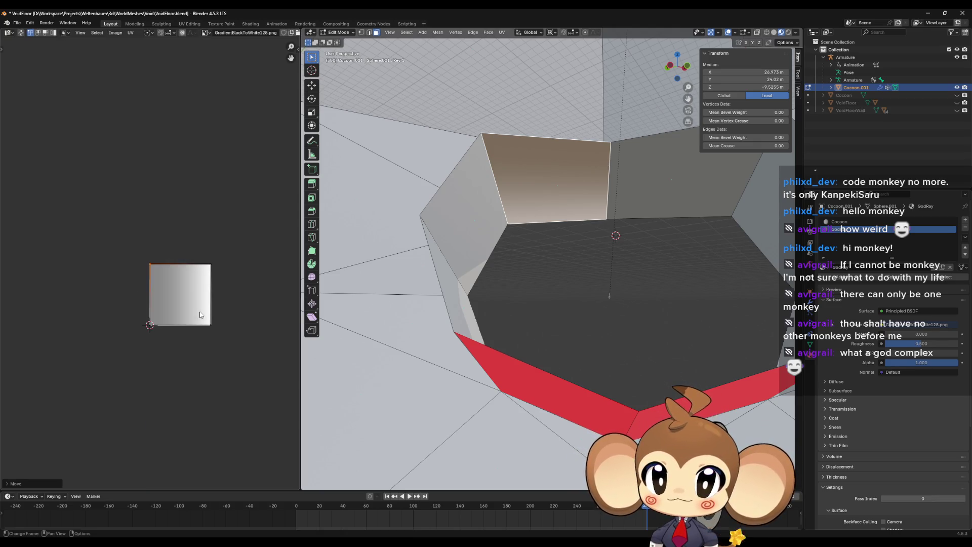
scroll(88, 299, up, 2)
click(132, 330)
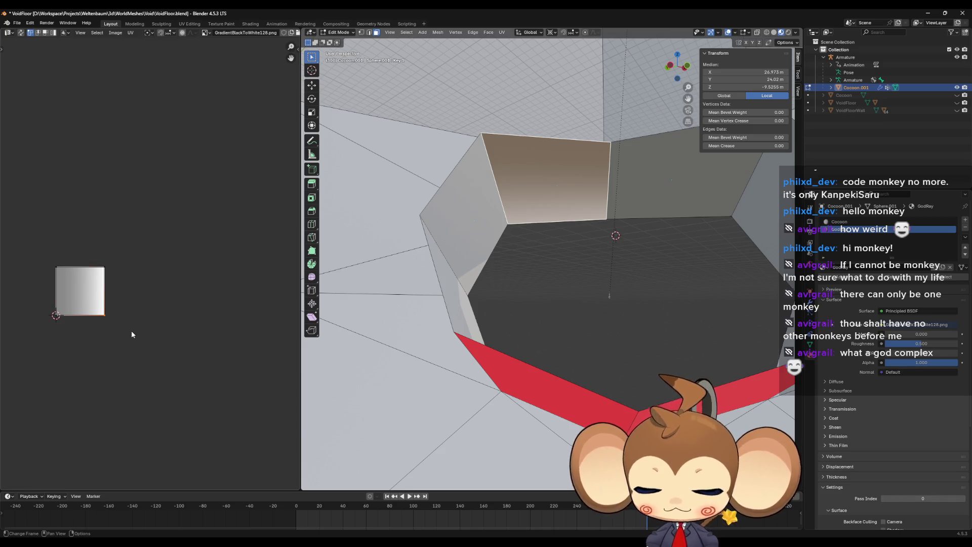
key(s)
key(Return)
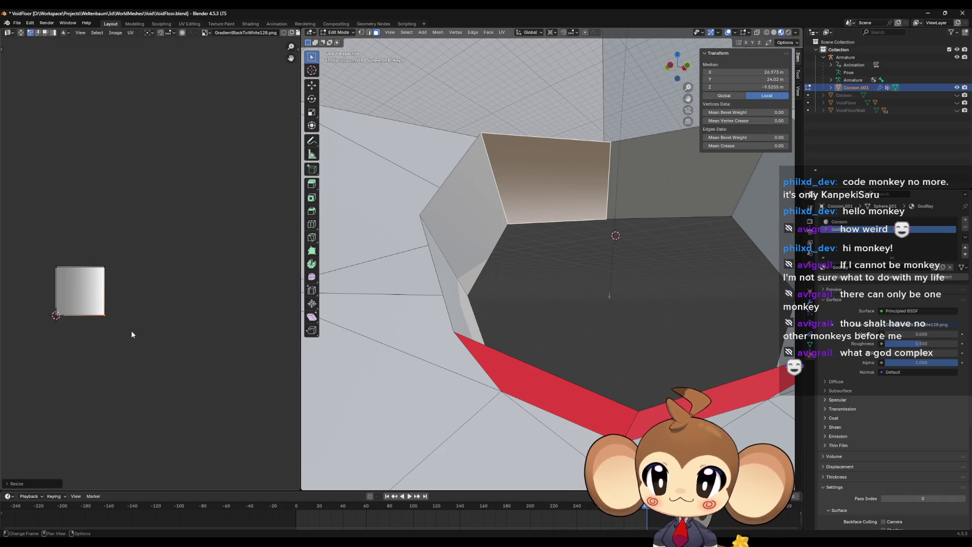
Flatten the UVs to zero height vertically and move them to a new position.
scroll(137, 329, up, 4)
scroll(131, 318, down, 1)
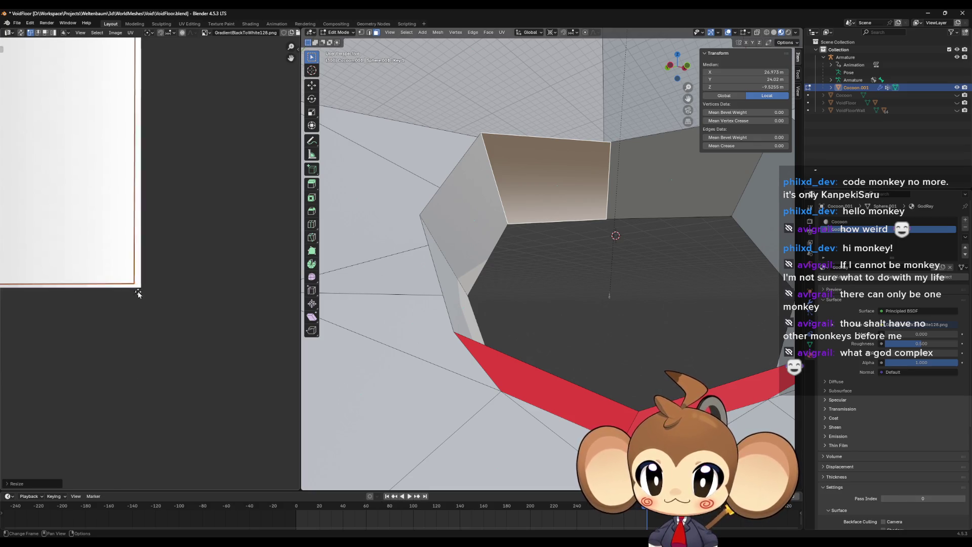
scroll(83, 302, down, 3)
scroll(76, 296, up, 5)
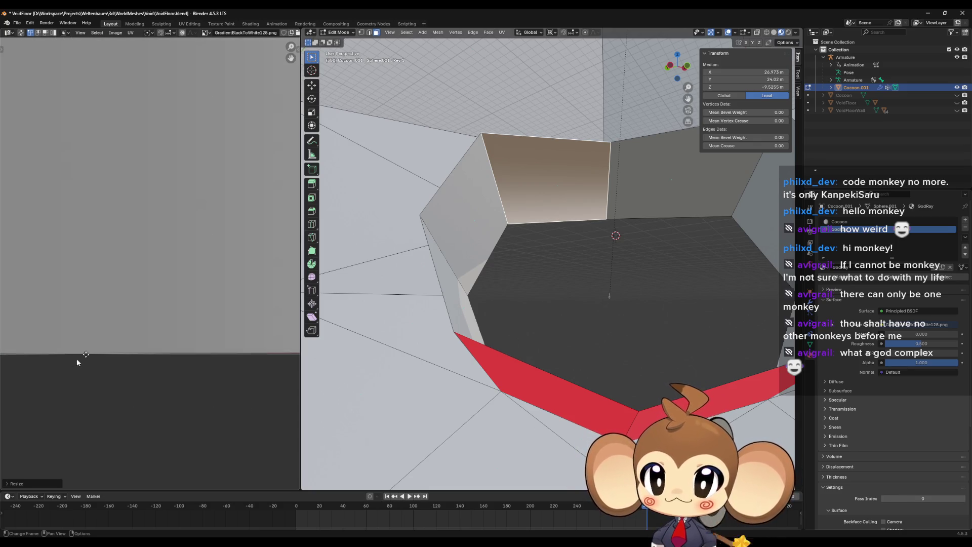
scroll(75, 295, down, 2)
scroll(128, 275, left, 4)
scroll(197, 354, down, 2)
scroll(177, 314, down, 4)
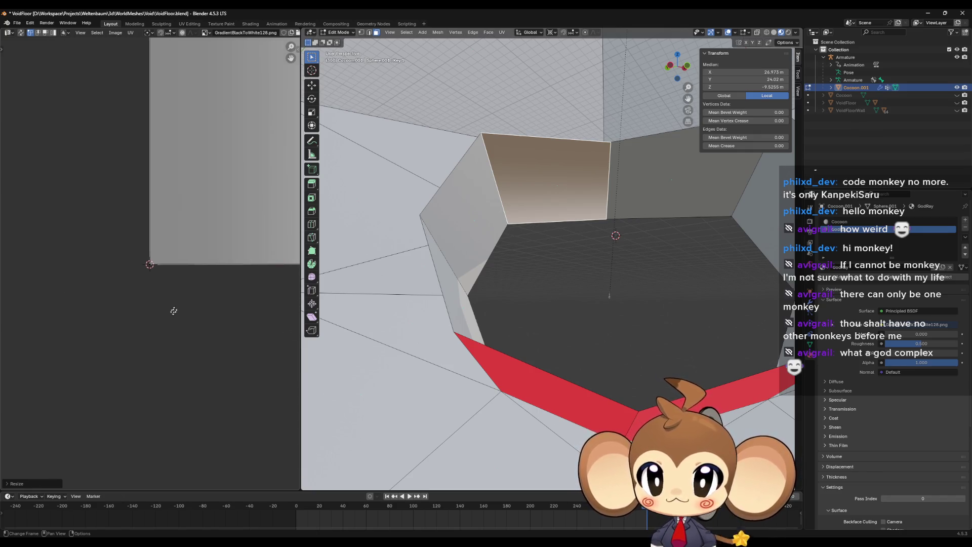
scroll(243, 278, up, 5)
scroll(170, 294, up, 2)
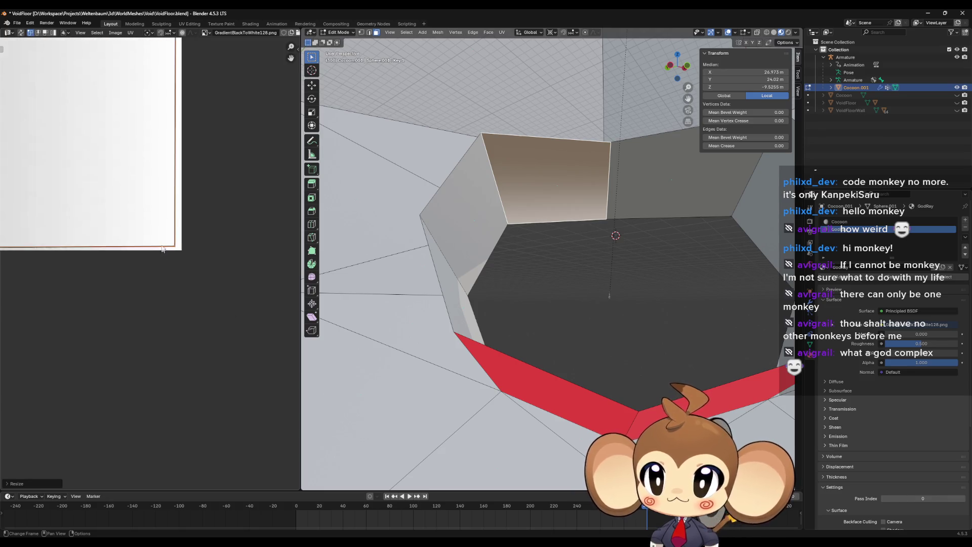
scroll(203, 287, up, 2)
key(s)
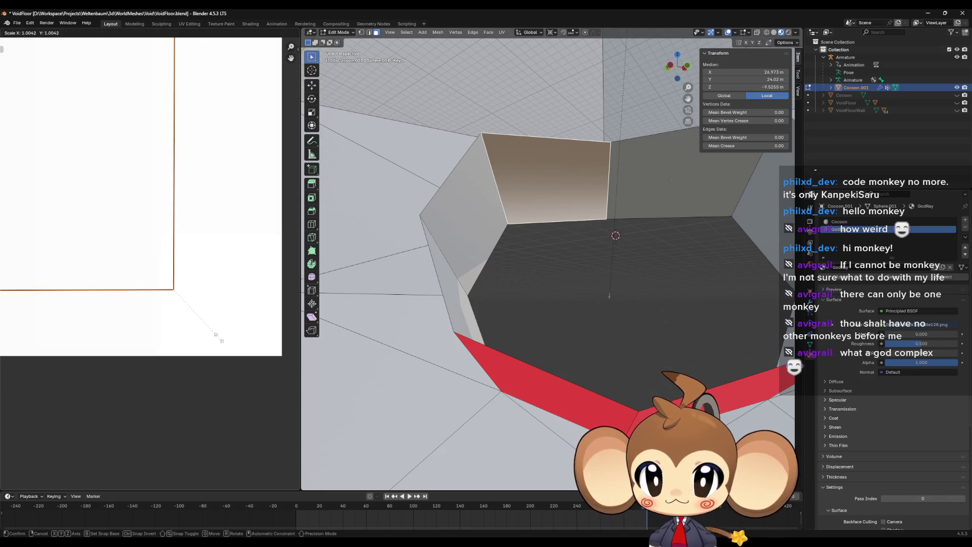
key(y)
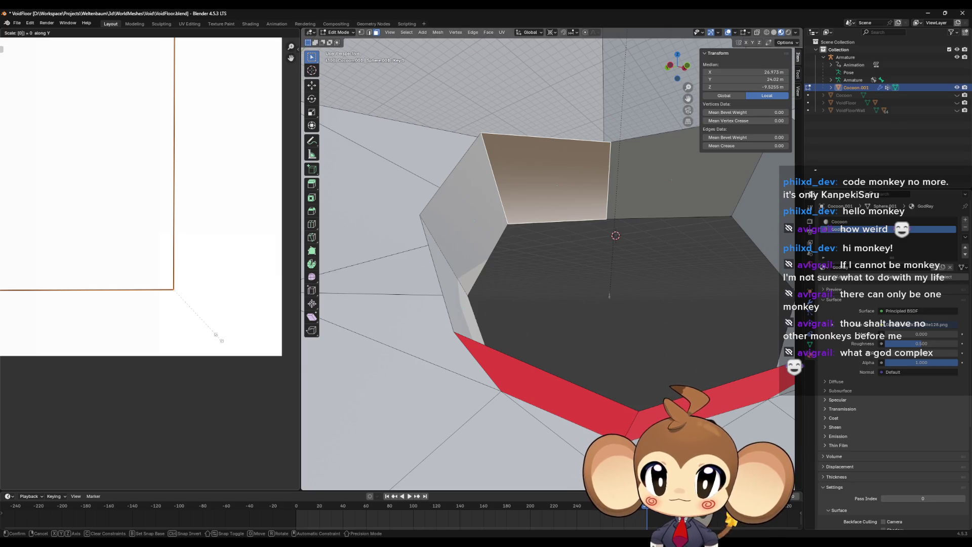
key(Return)
key(g)
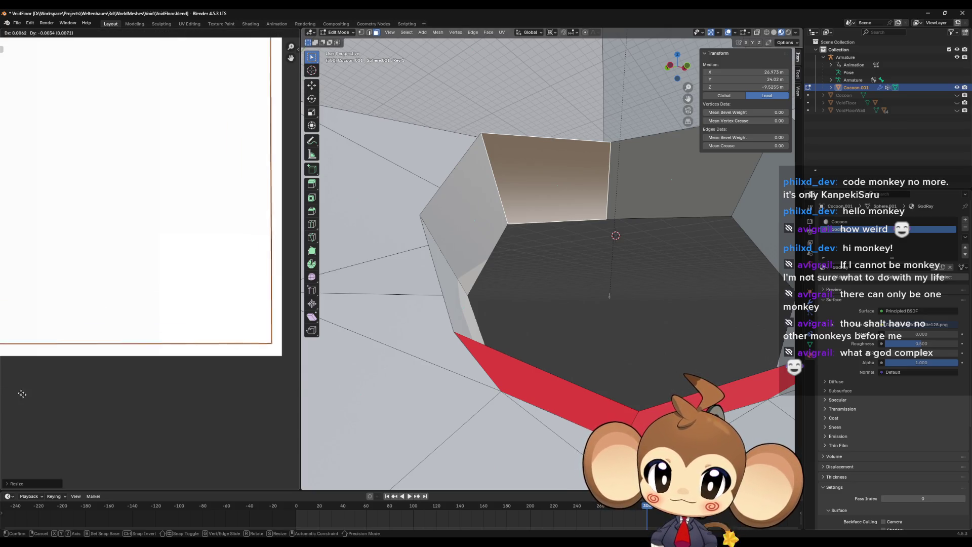
click(27, 402)
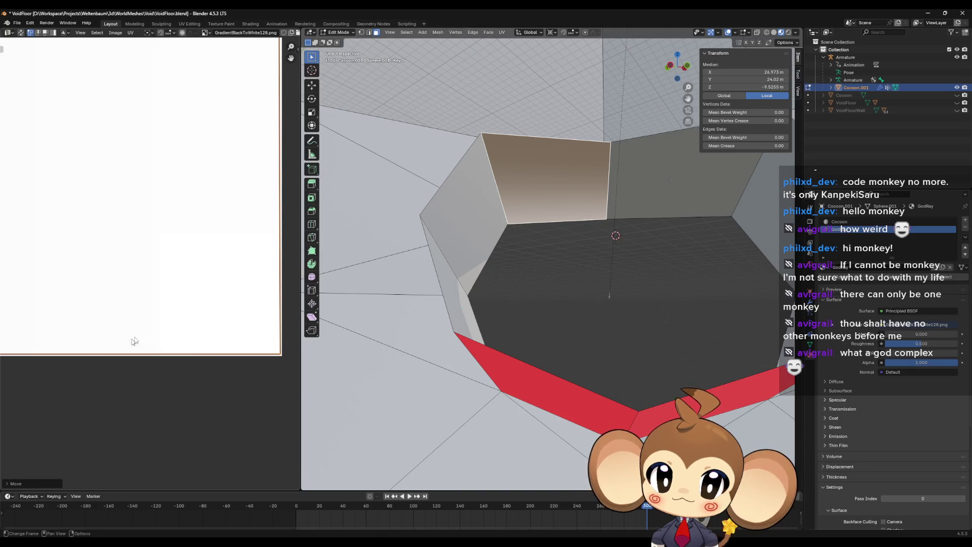
Snap the 2D cursor to the UV corner and squash the UVs to zero height again.
key(shift+s)
click(291, 430)
scroll(143, 297, down, 2)
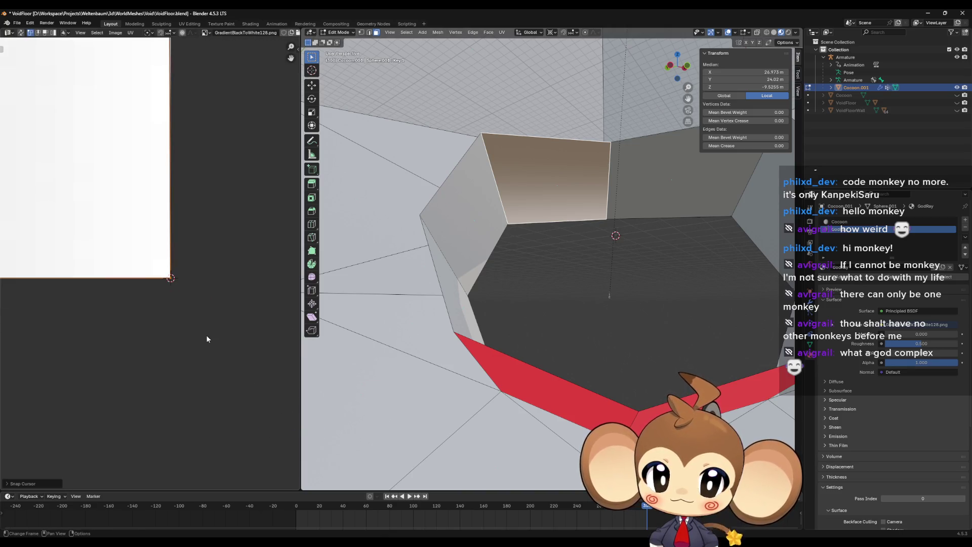
scroll(142, 296, up, 3)
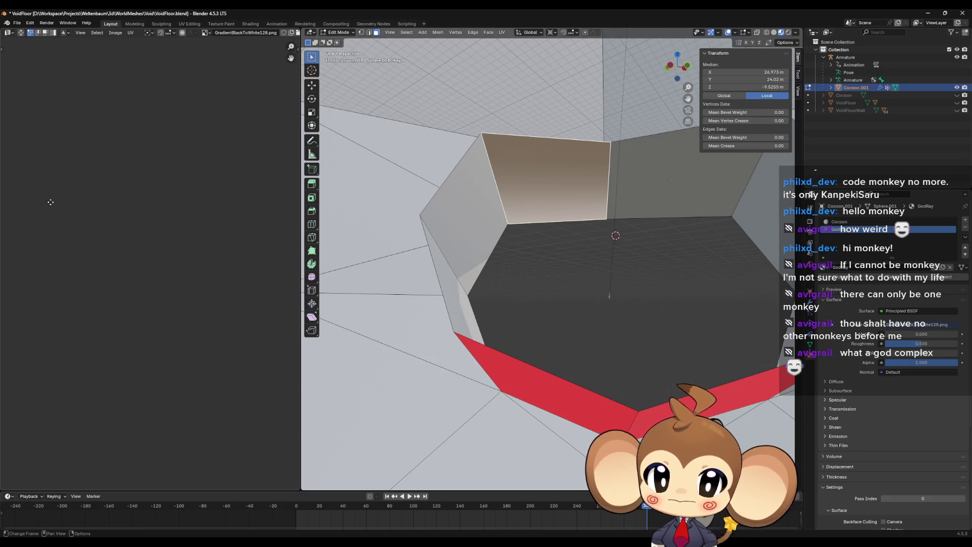
scroll(160, 248, up, 3)
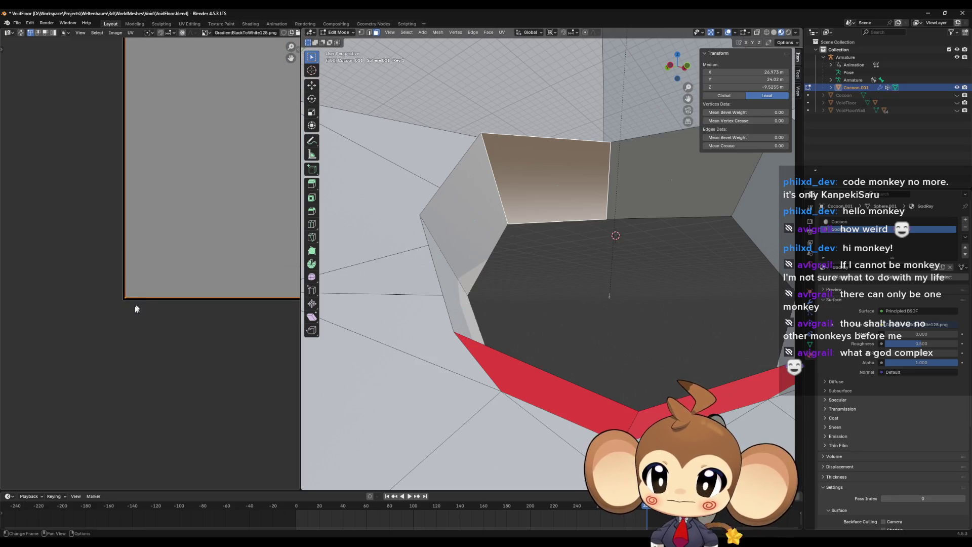
key(s)
key(y)
key(Return)
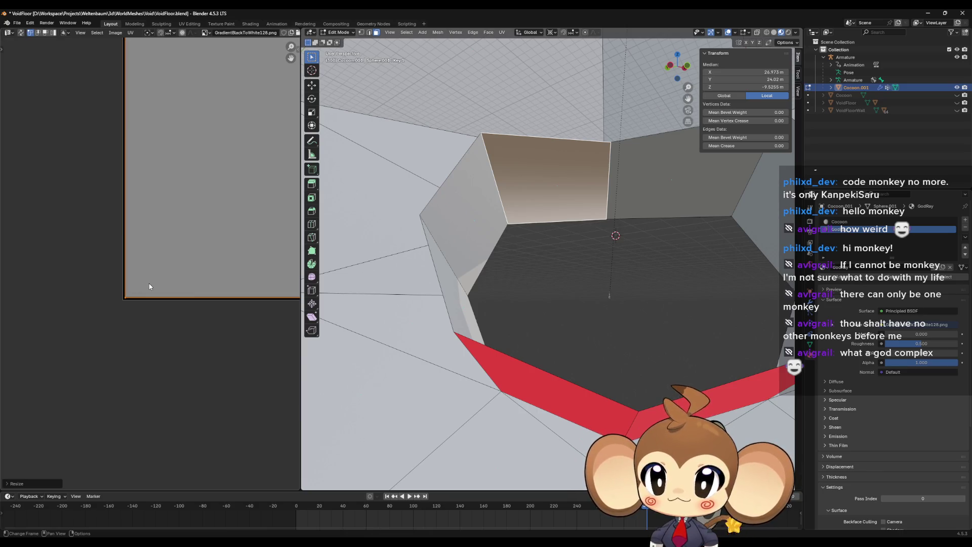
click(148, 33)
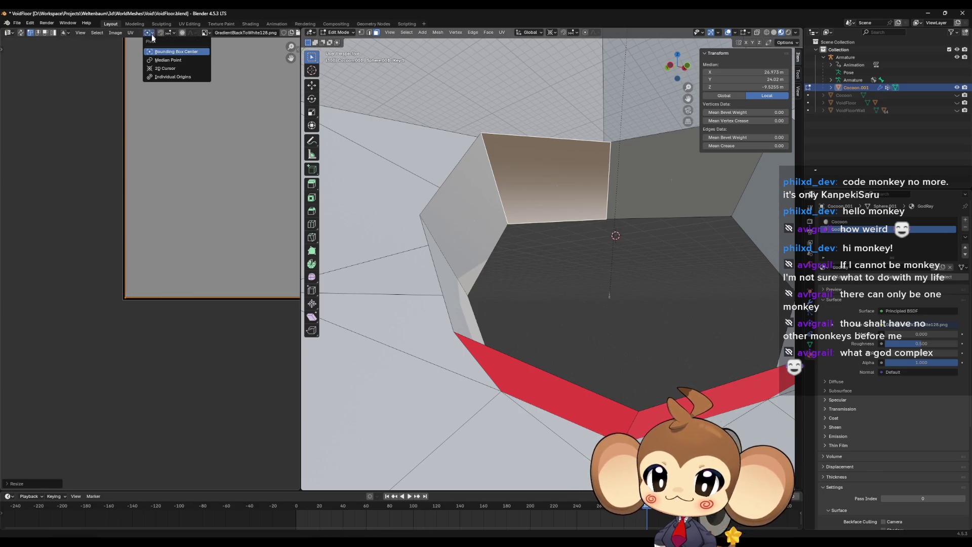
Set the UV pivot to the 2D cursor, snap the cursor to the selected UVs, and rescale them.
click(180, 71)
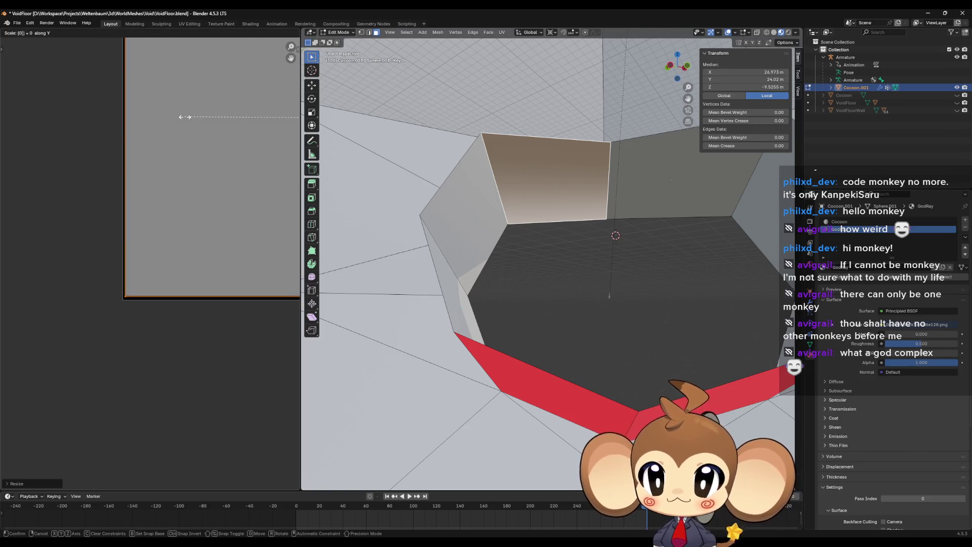
scroll(117, 192, down, 5)
scroll(143, 177, up, 3)
key(shift+s)
click(197, 342)
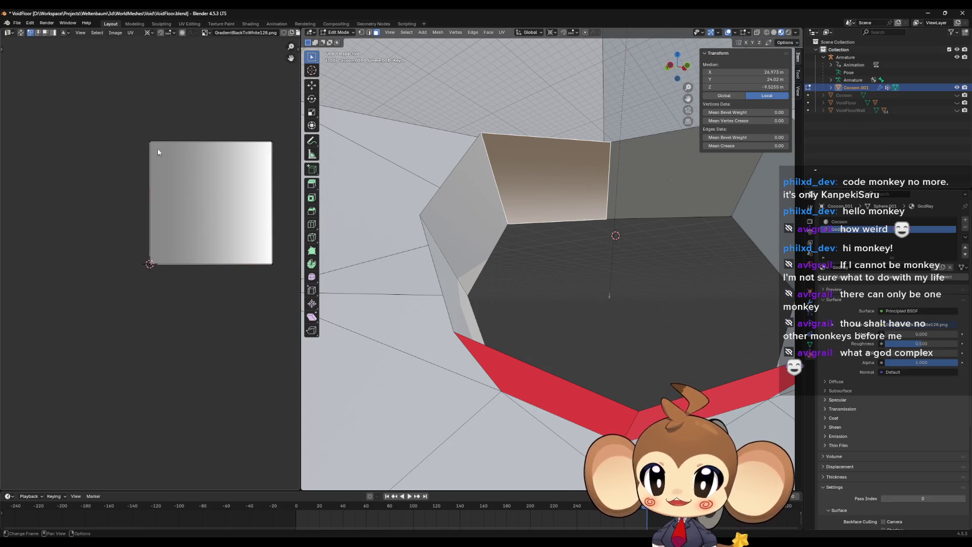
key(s)
key(Return)
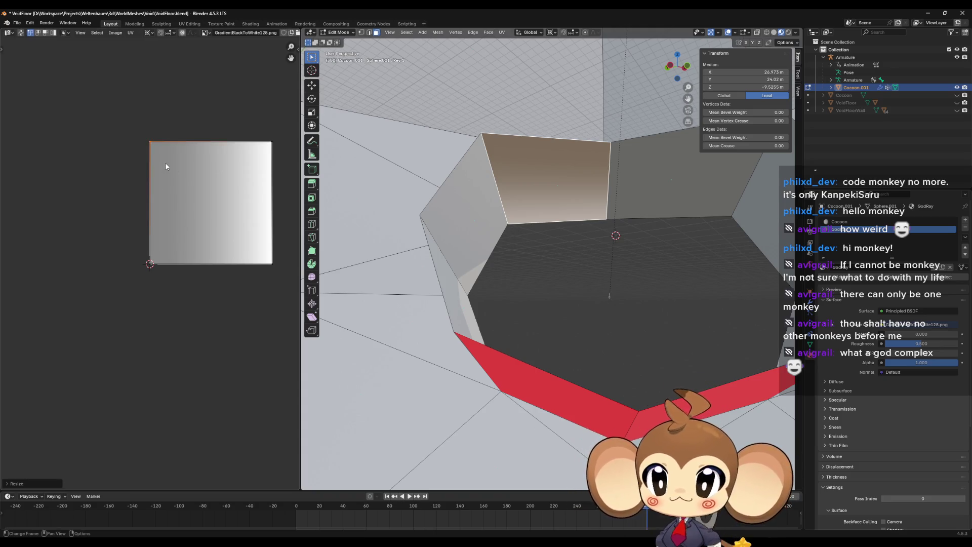
Snap the 2D cursor to the gradient image's top-left corner and rescale the UVs around it.
key(shift+s)
click(189, 223)
key(s)
key(Return)
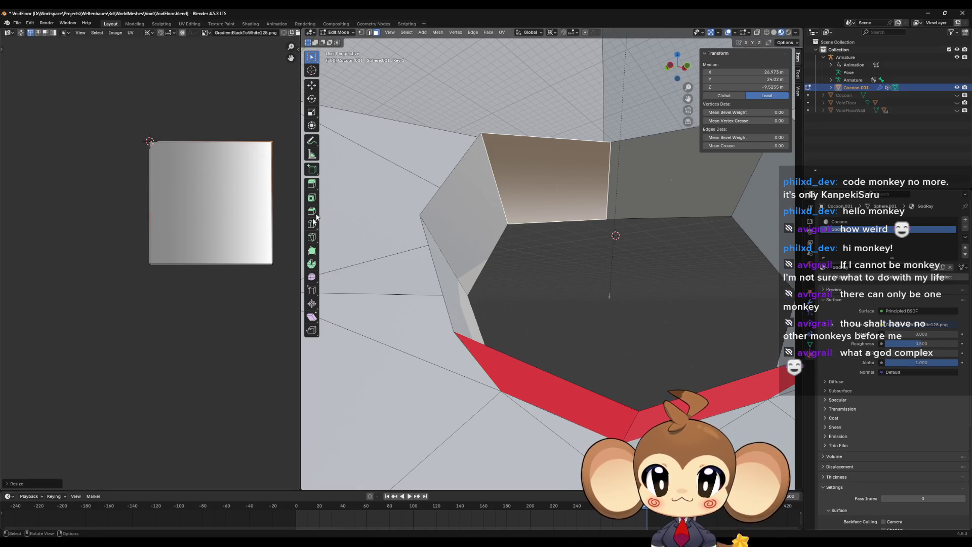
Snap the 2D cursor to the bottom-right corner and scale the face's UVs to zero along X.
key(shift+s)
click(258, 302)
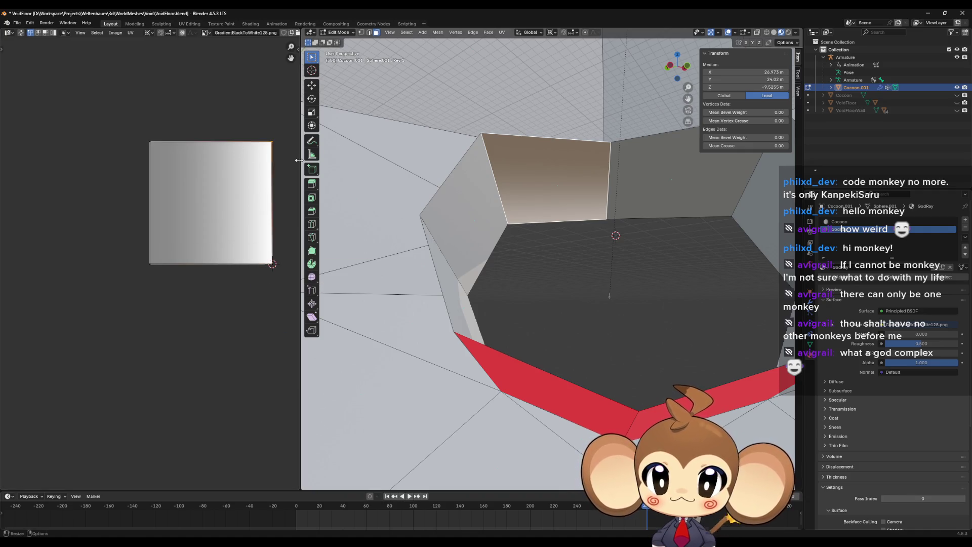
key(s)
key(x)
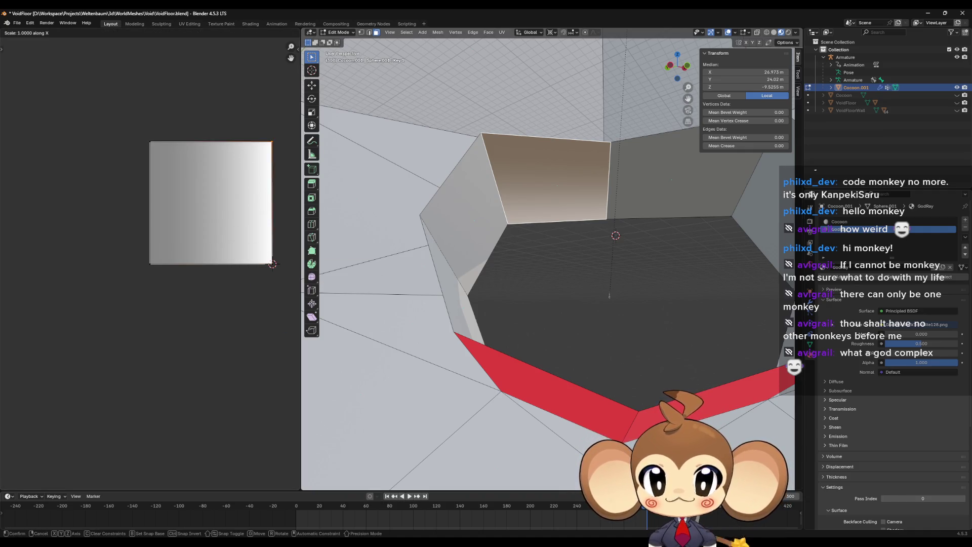
text(0)
key(Return)
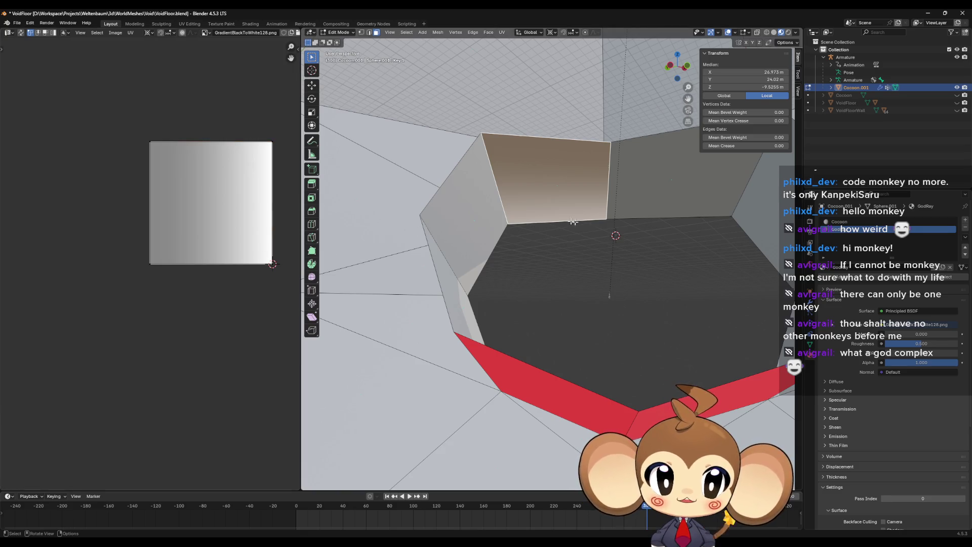
drag(253, 283, 225, 297)
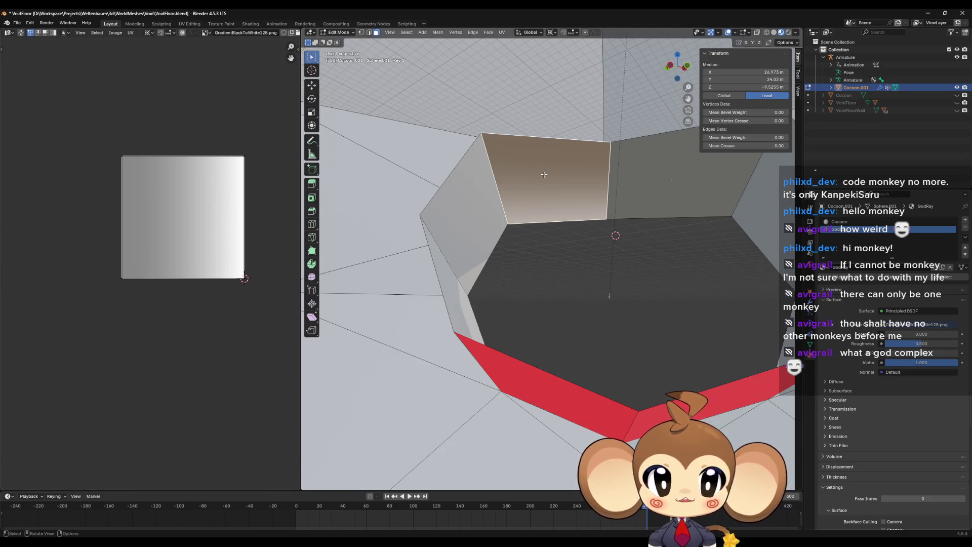
Unwrap the adjacent grey wall face and the opening's right face onto the gradient.
click(638, 190)
mouse_move(656, 259)
mouse_down()
mouse_move(644, 278)
mouse_move(638, 192)
mouse_move(581, 204)
mouse_up()
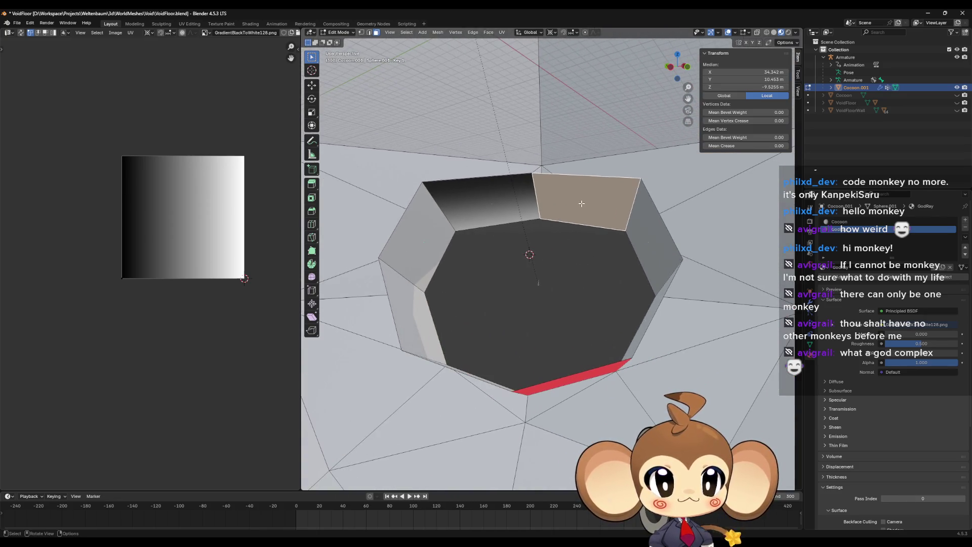
key(u)
click(582, 202)
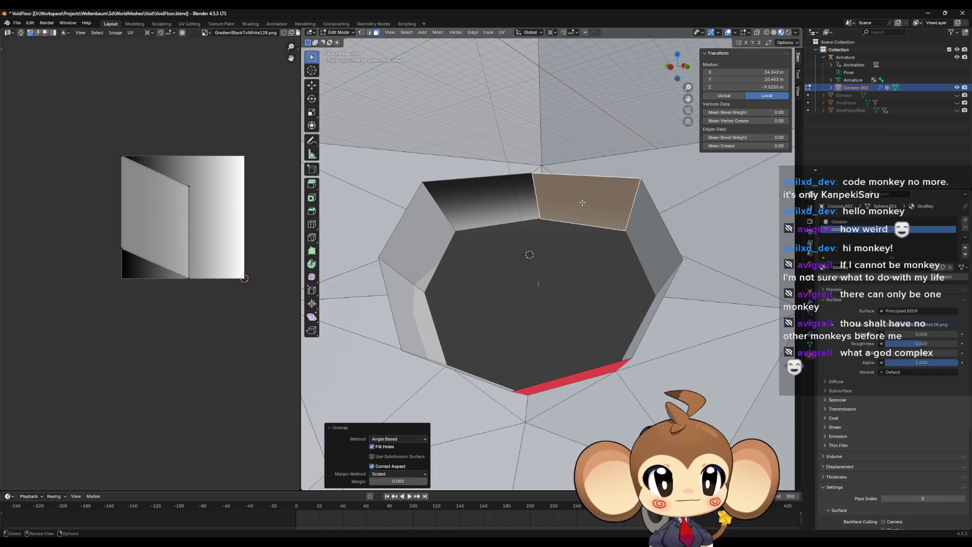
drag(599, 210, 631, 228)
click(631, 228)
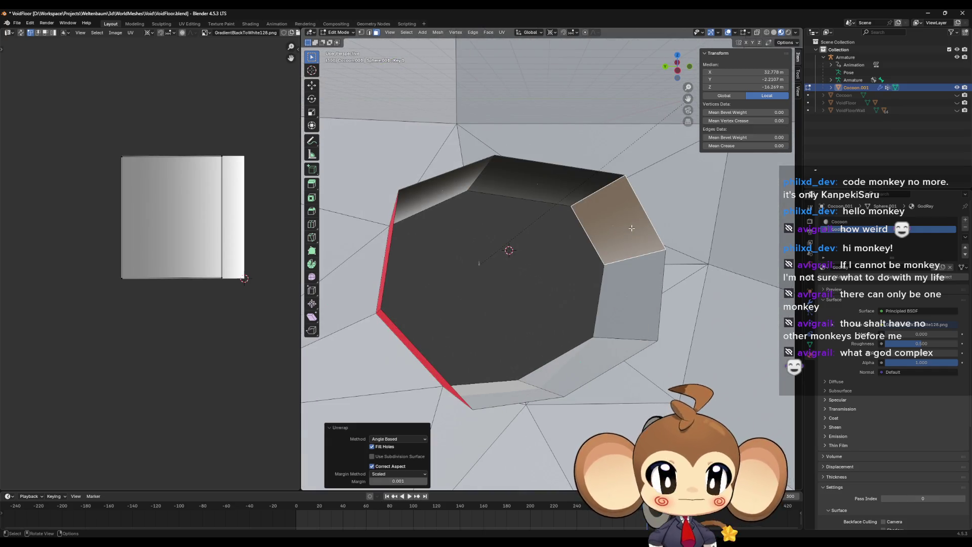
click(632, 304)
key(u)
click(582, 318)
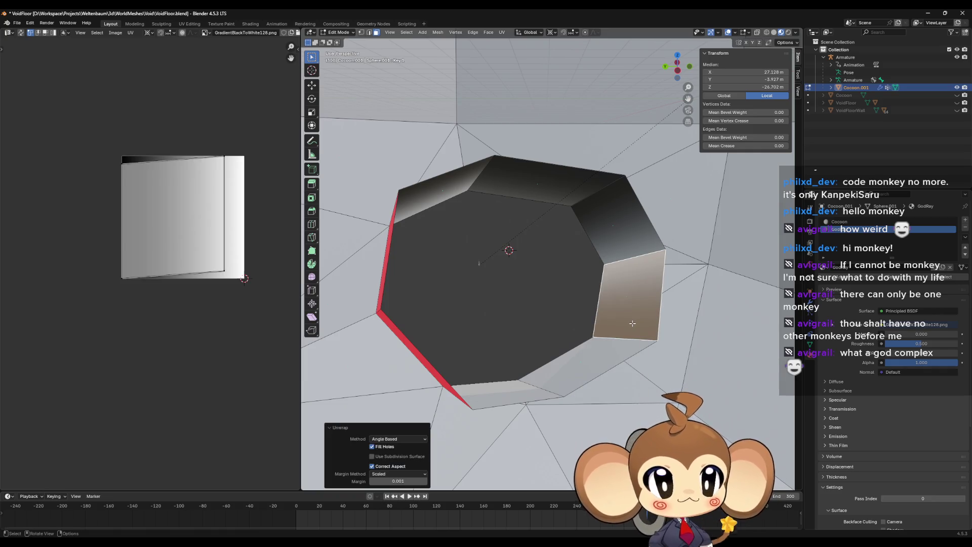
Unwrap the two bottom faces of the opening onto the gradient.
click(593, 346)
key(u)
click(509, 344)
drag(509, 343, 505, 374)
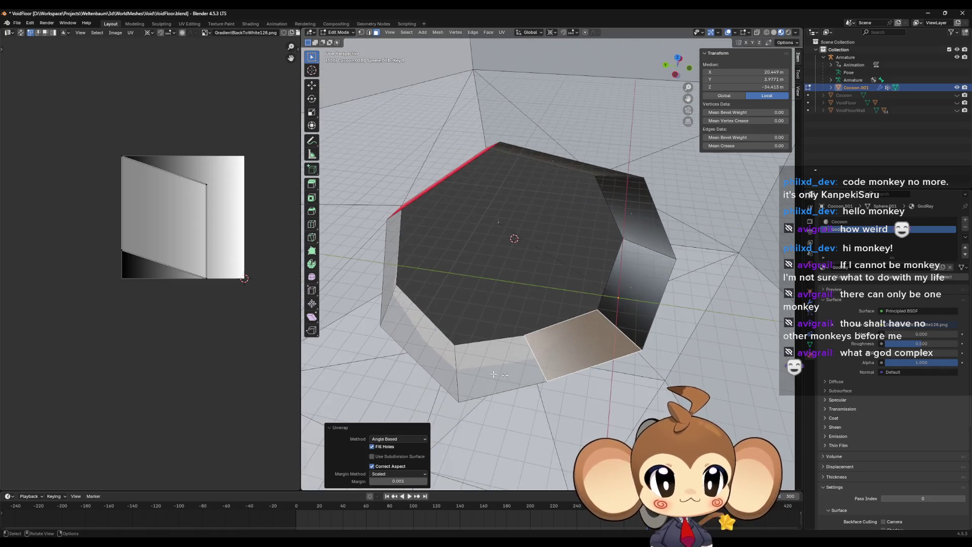
click(472, 356)
key(u)
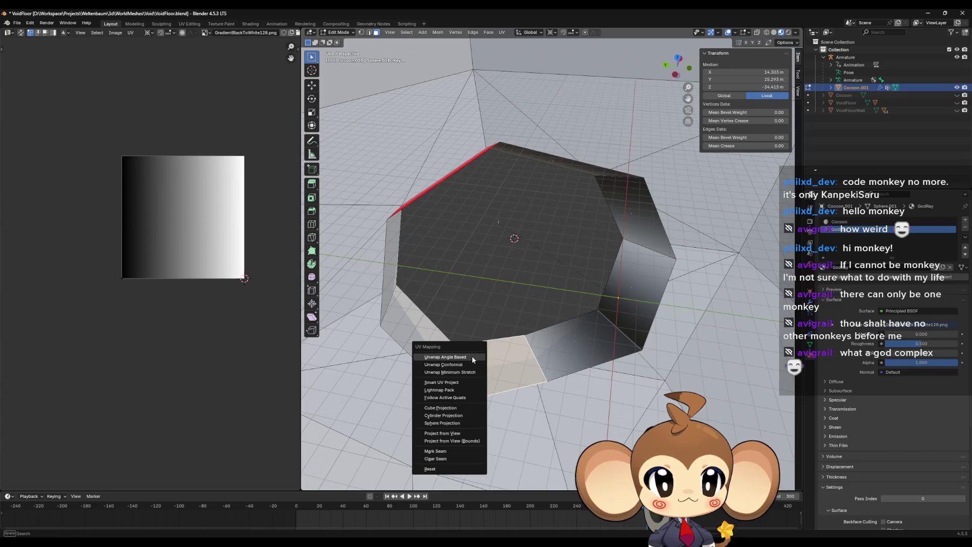
click(471, 357)
Unwrap the side face and the upper-left wall face of the opening.
click(435, 335)
key(u)
click(439, 336)
mouse_move(423, 335)
mouse_down()
mouse_move(425, 231)
mouse_move(454, 191)
mouse_move(561, 222)
mouse_up()
click(421, 236)
key(u)
click(421, 236)
Straighten the back wall face's UVs into a rectangle by box-selecting and moving its right-side points.
click(551, 214)
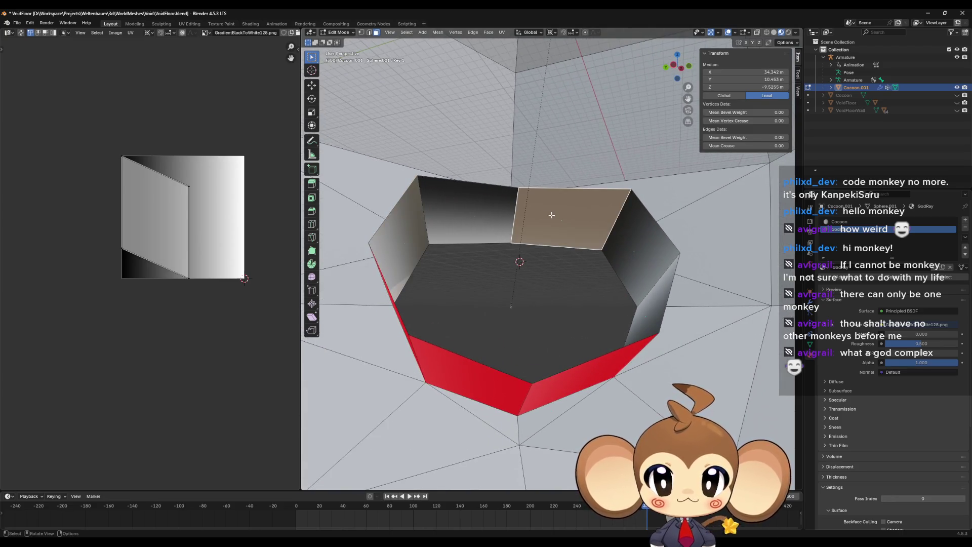
key(alt+a)
drag(536, 283, 554, 251)
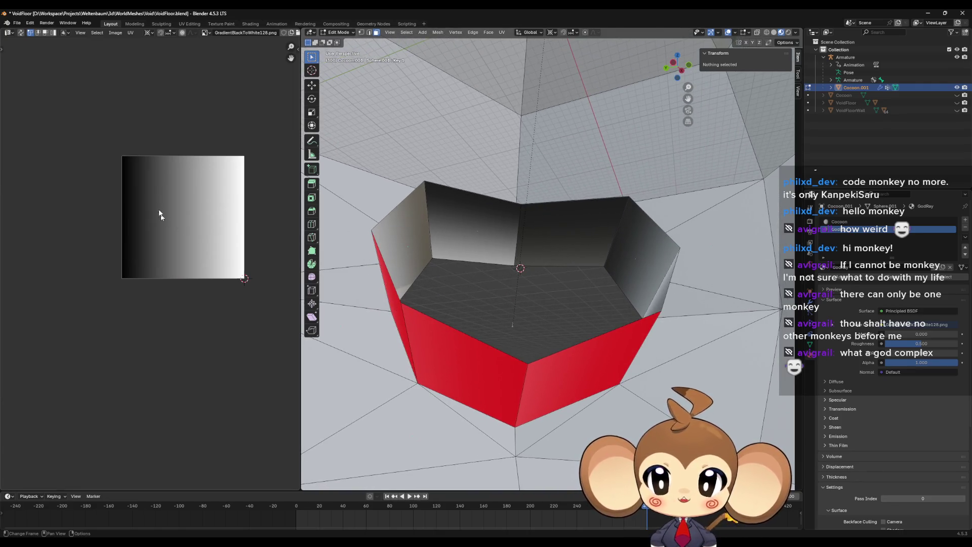
click(556, 241)
key(b)
drag(169, 151, 206, 238)
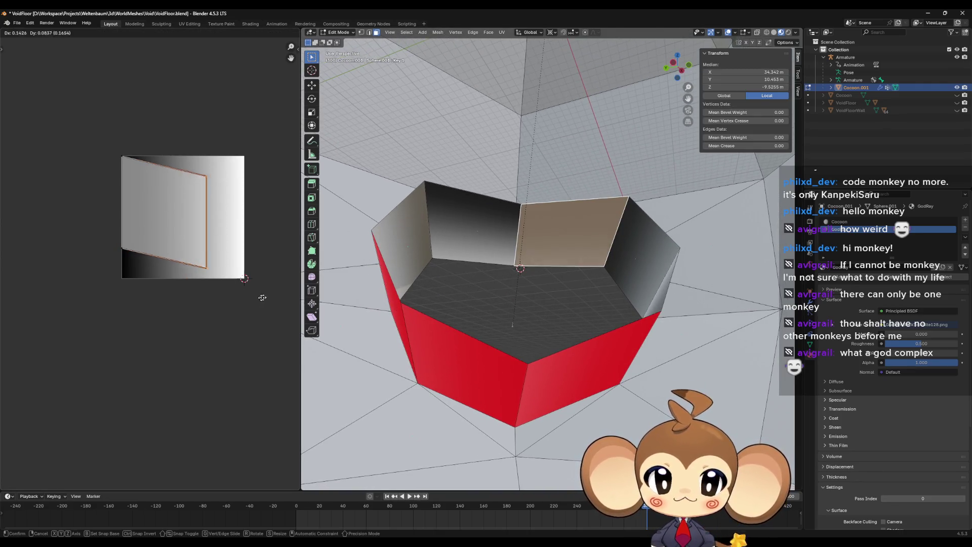
key(g)
click(259, 238)
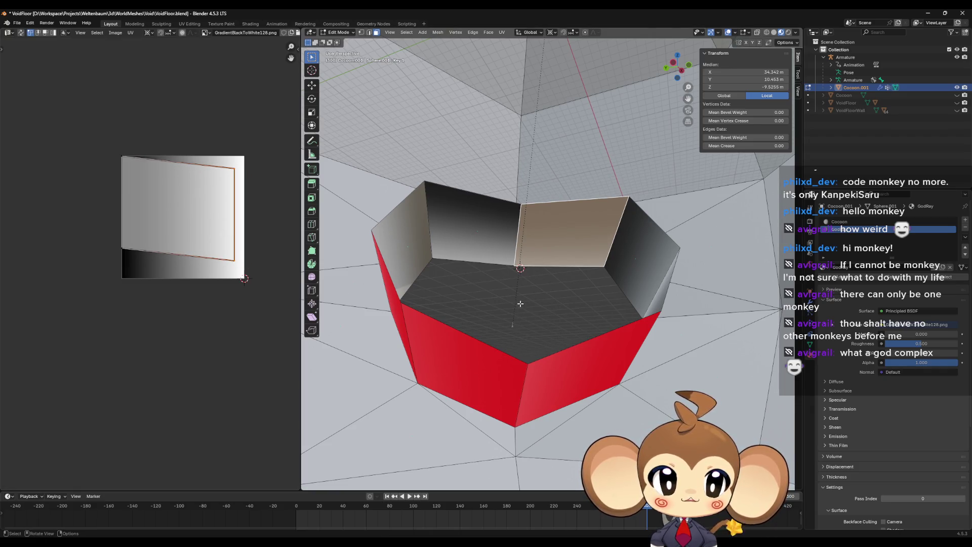
key(alt+a)
click(639, 250)
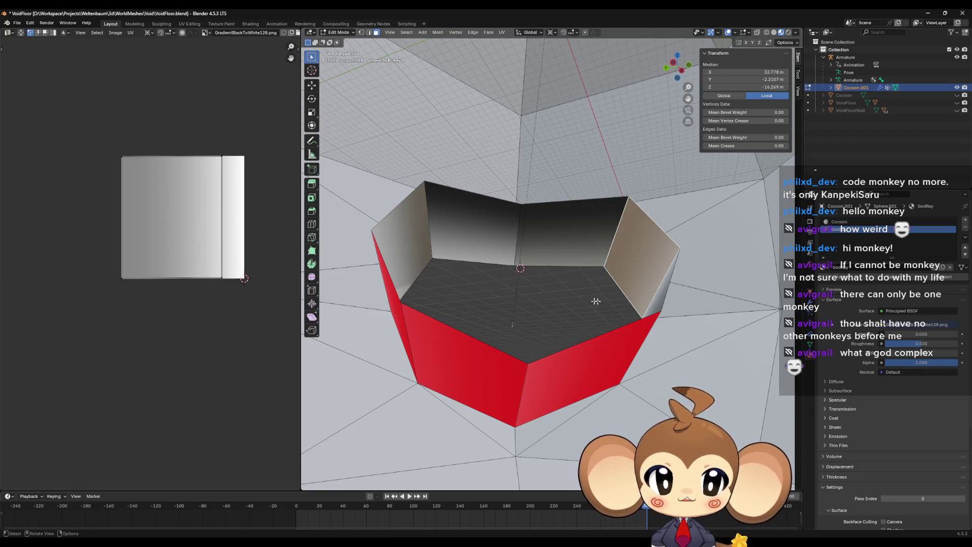
drag(605, 302, 514, 316)
key(alt+a)
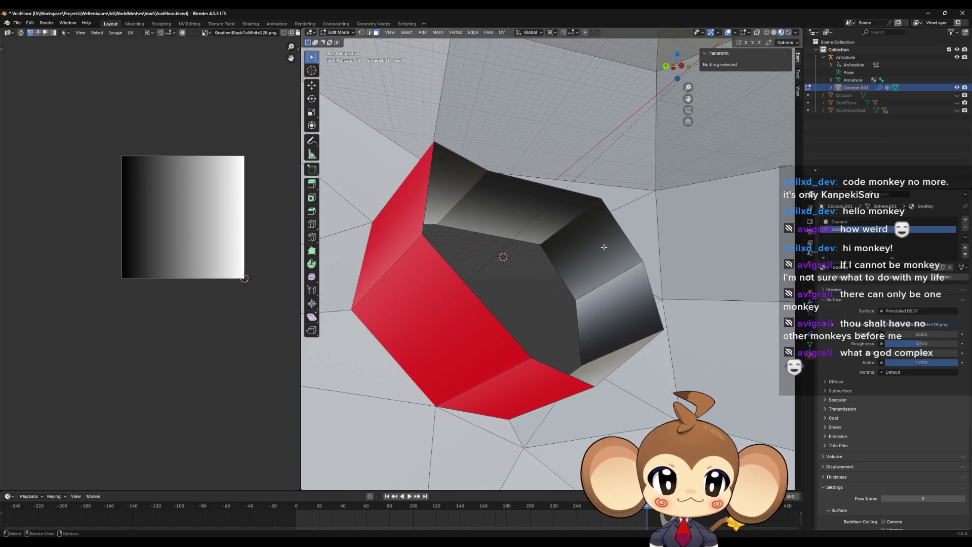
Rotate the right upper wall face's UVs 90° around their center, undoing a mistaken 180° turn.
click(604, 246)
key(shift+s)
click(236, 350)
text(r)
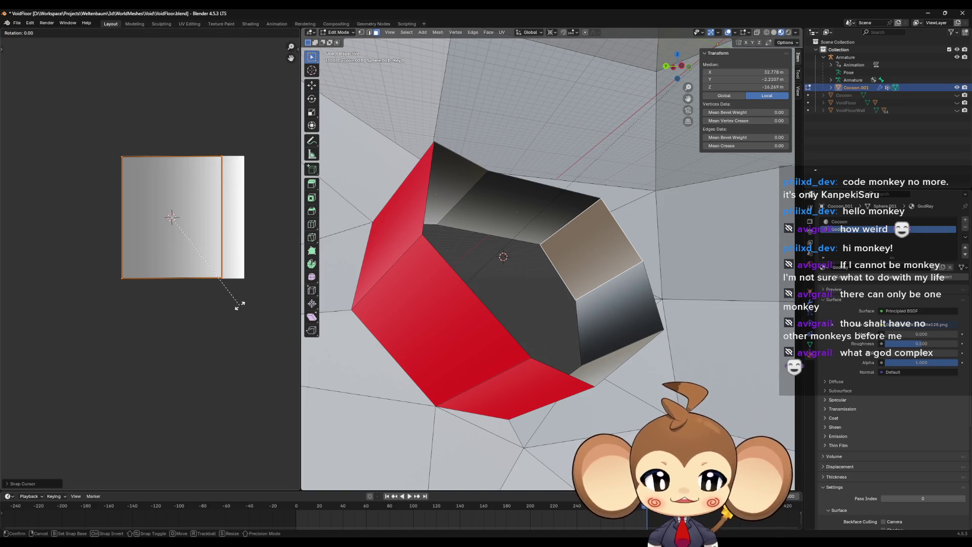
text(90)
key(Return)
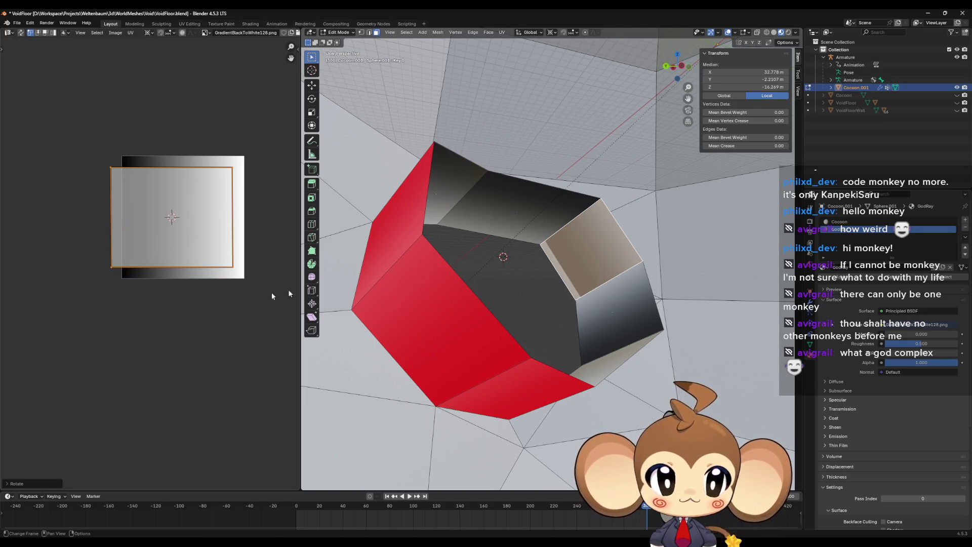
text(r)
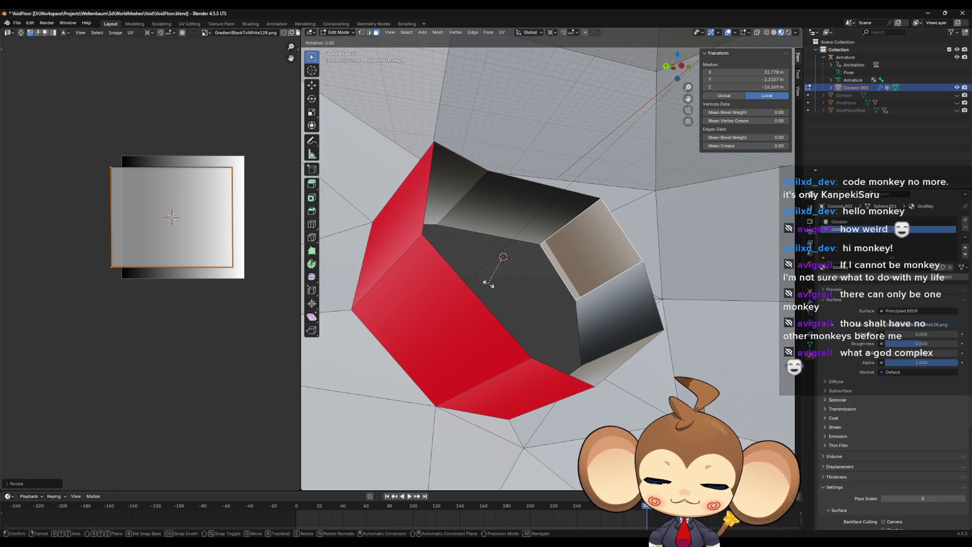
text(180)
key(Return)
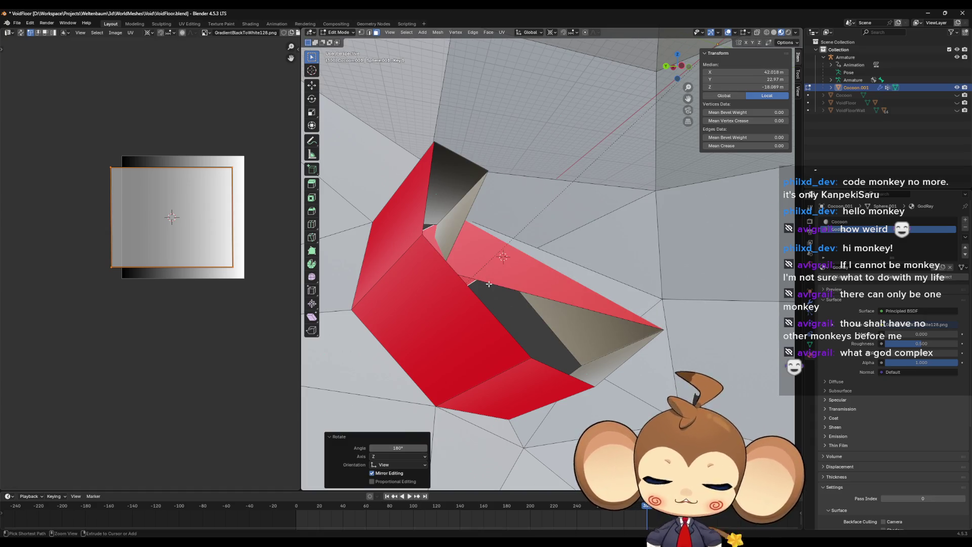
key(ctrl+z)
text(r)
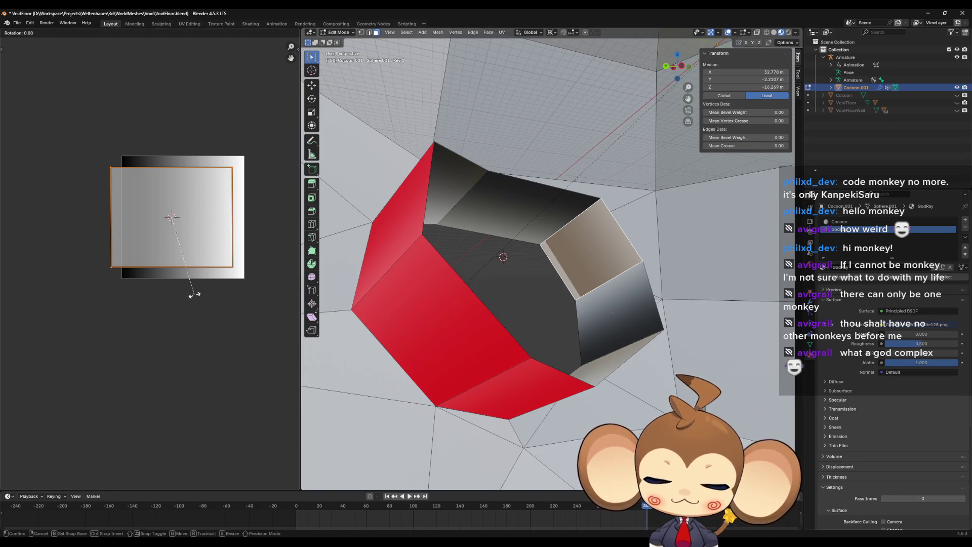
text(90)
key(Return)
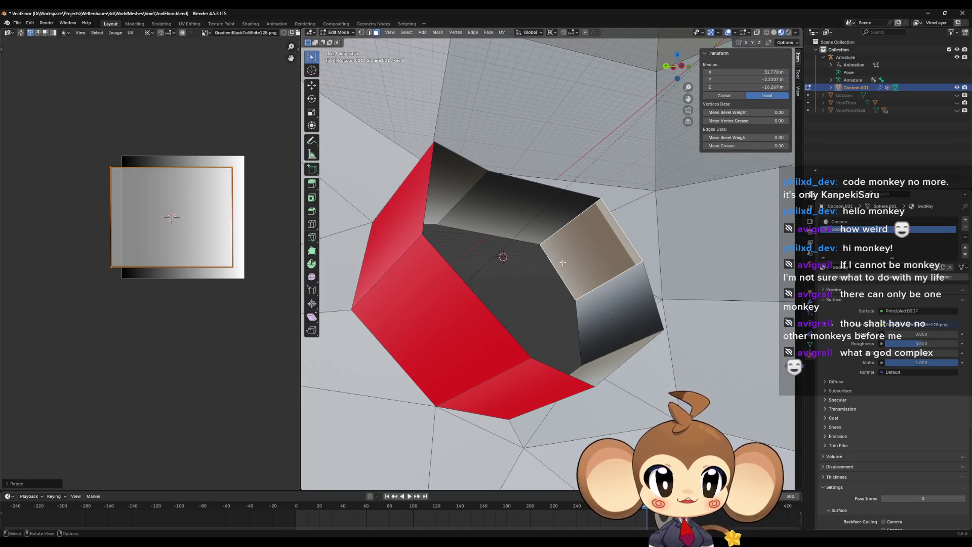
Rotate the lower-right wall face's UVs 90° and the middle wall face's UVs -90°.
click(615, 302)
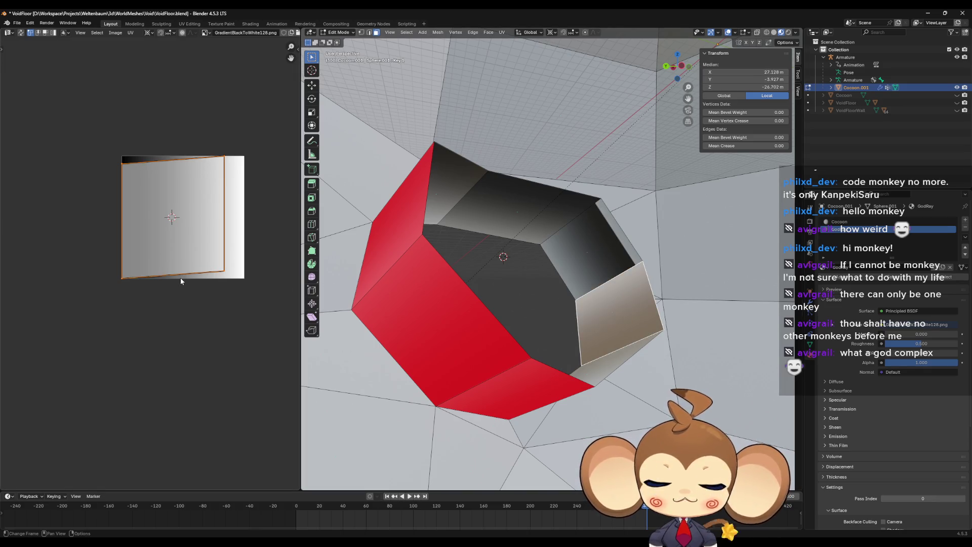
text(r90)
key(Return)
drag(506, 284, 544, 315)
click(570, 284)
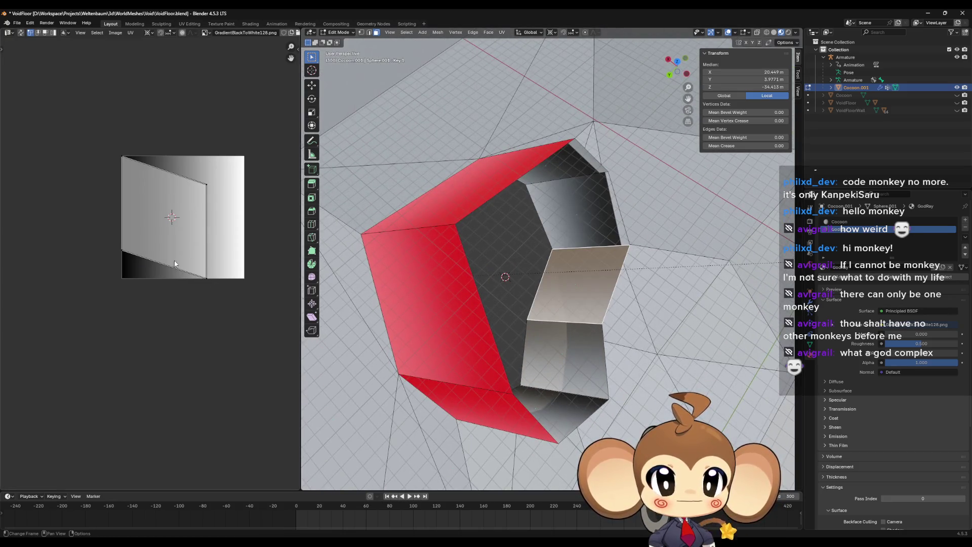
text(a)
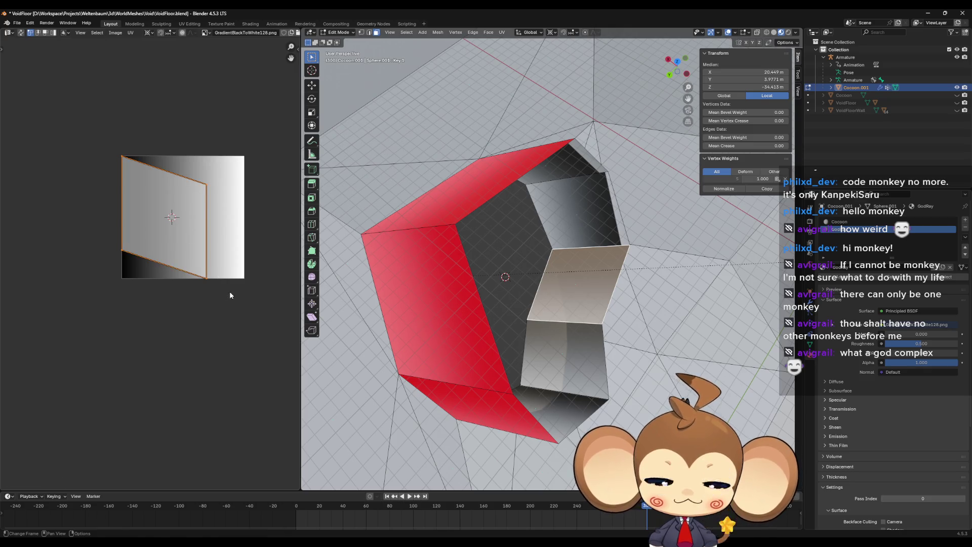
text(r-90)
key(Return)
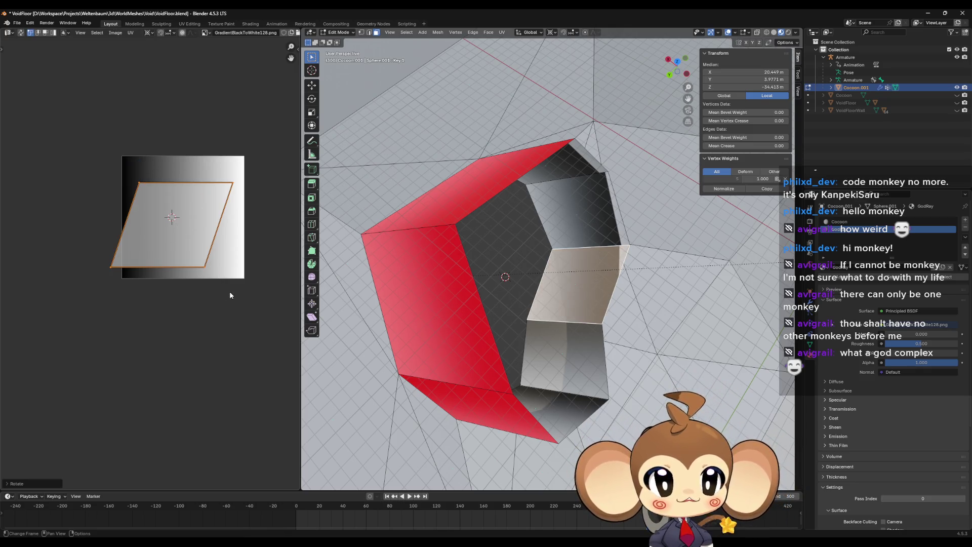
Rotate the lower wall face's UVs and turn another wall face's UV island 90°.
click(567, 327)
key(a)
key(r)
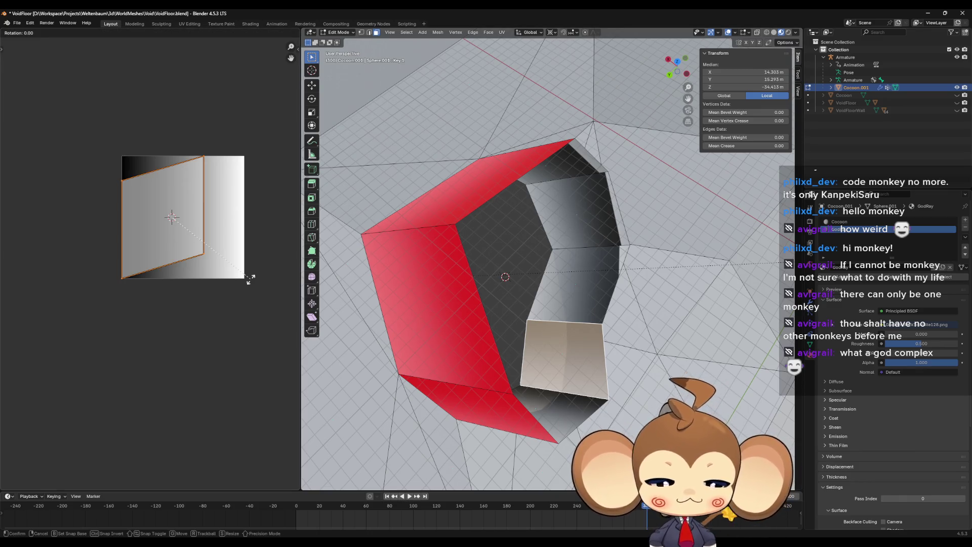
click(251, 282)
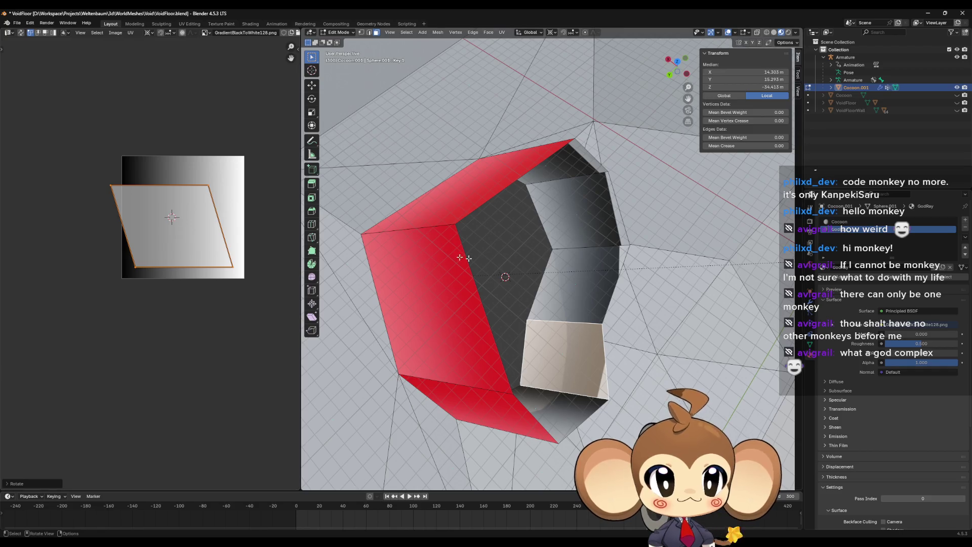
click(506, 334)
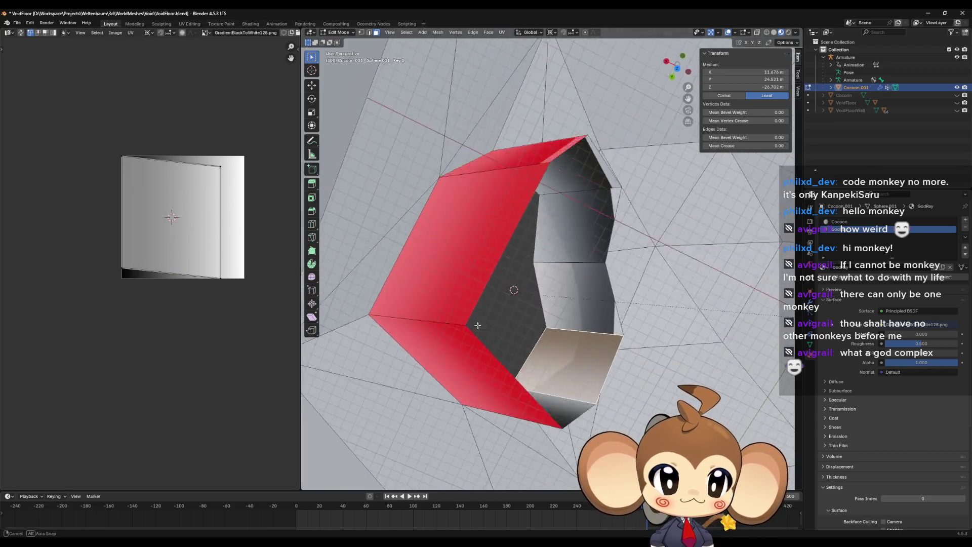
text(ar)
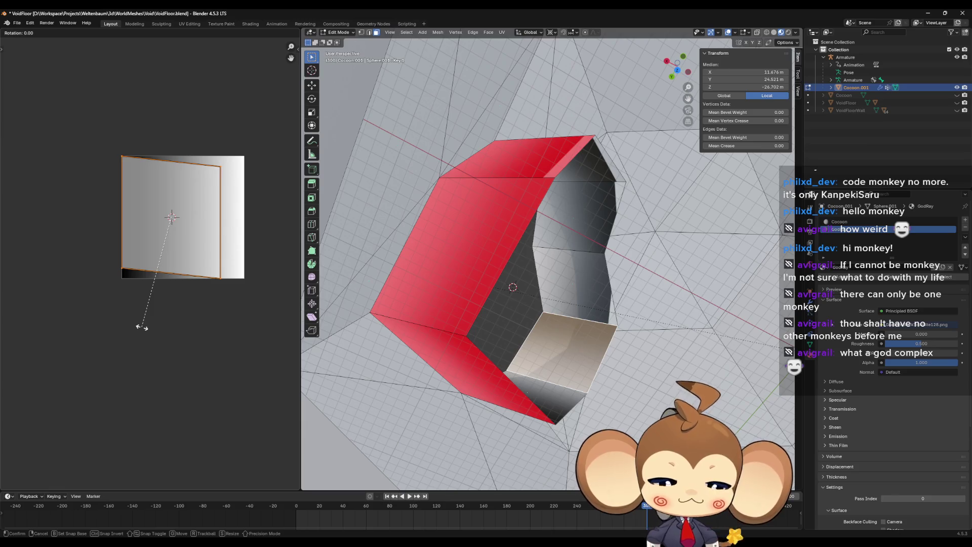
text(90)
key(Return)
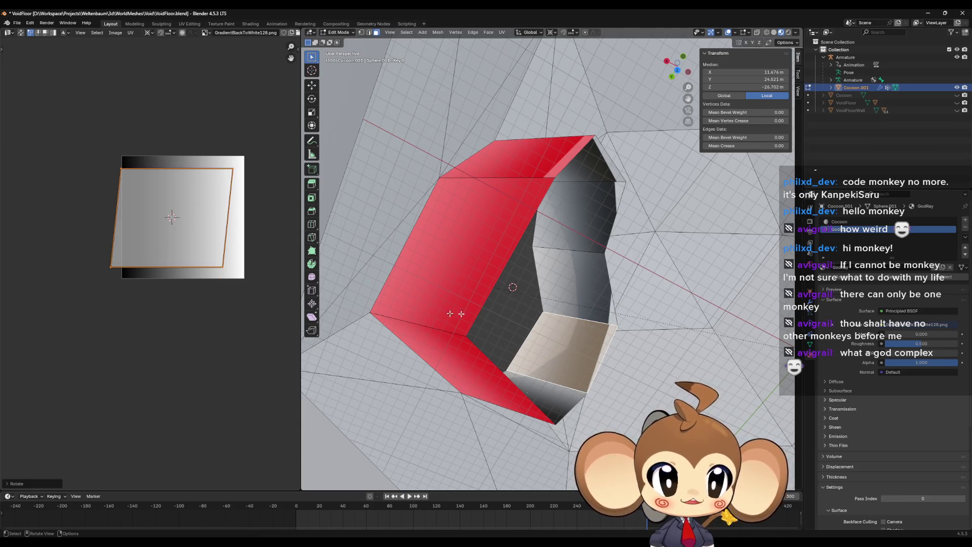
Rotate the upper-left wall face's UV island -90°.
key(alt+a)
drag(523, 312, 501, 288)
mouse_move(602, 283)
mouse_down()
mouse_move(621, 290)
mouse_move(522, 229)
mouse_up()
click(505, 217)
key(a)
text(r)
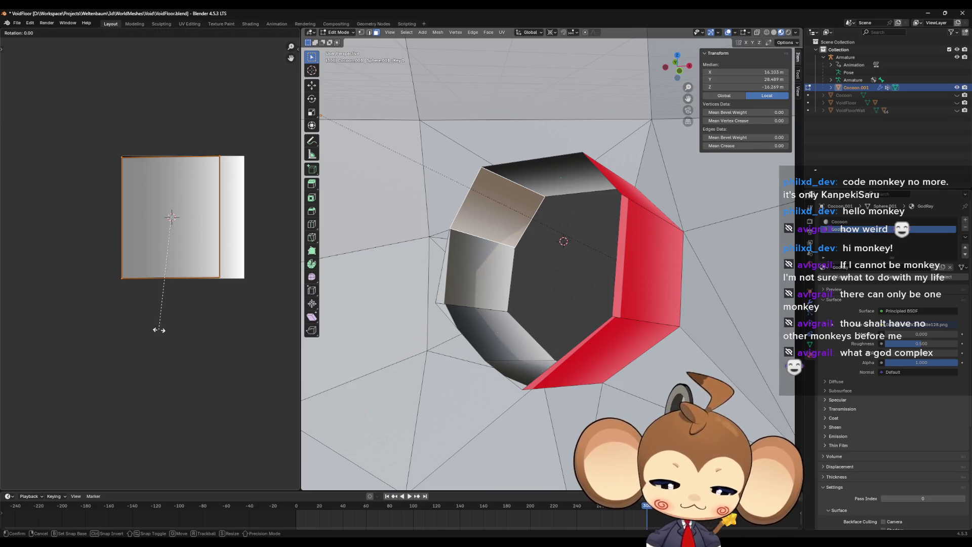
text(-90)
key(Return)
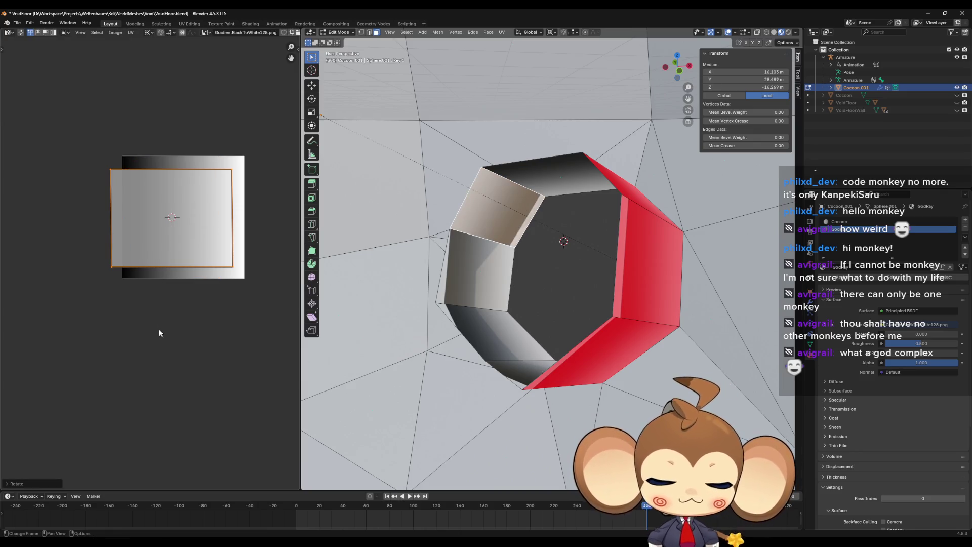
Select the back, back-left and right wall faces around the ring.
click(127, 318)
drag(608, 263, 639, 187)
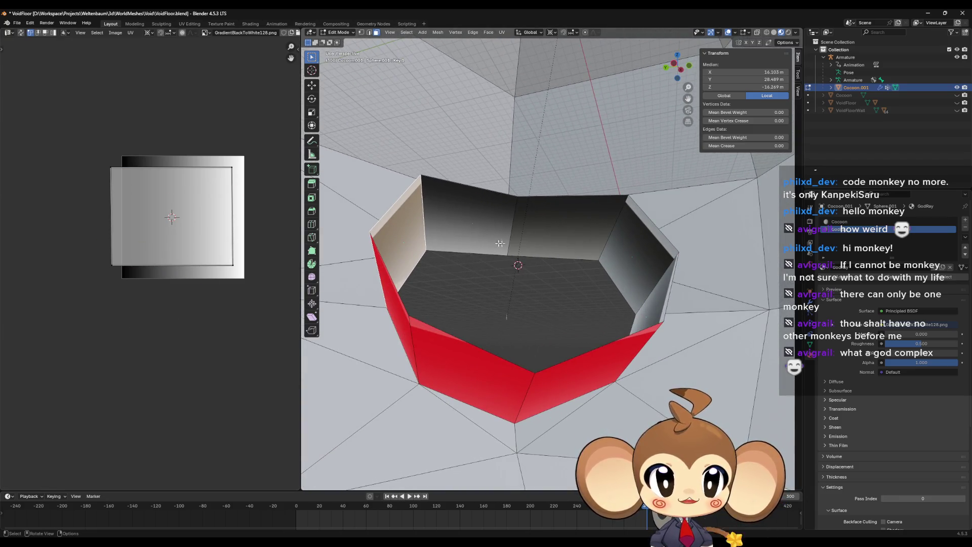
click(482, 227)
click(543, 223)
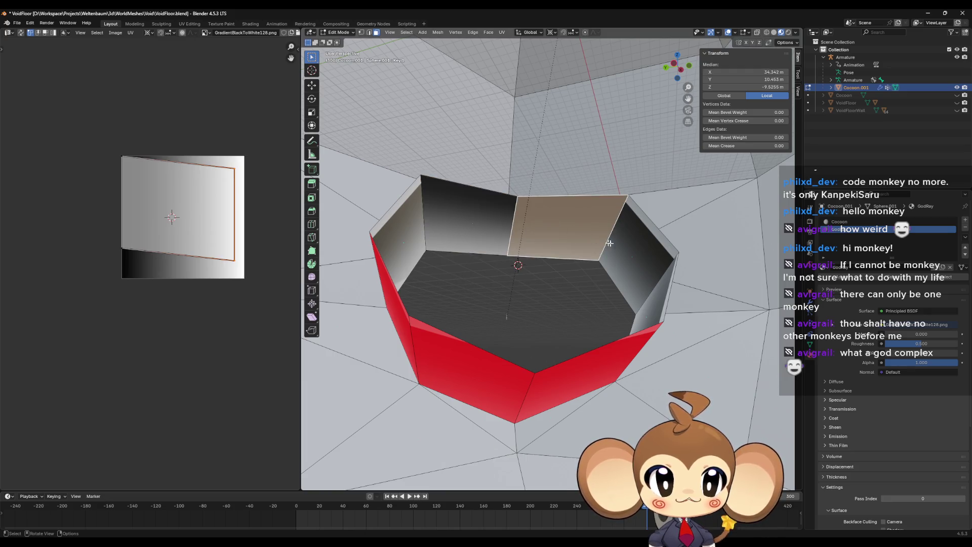
drag(543, 223, 641, 298)
shift+click(641, 299)
click(559, 297)
click(612, 261)
shift+click(631, 294)
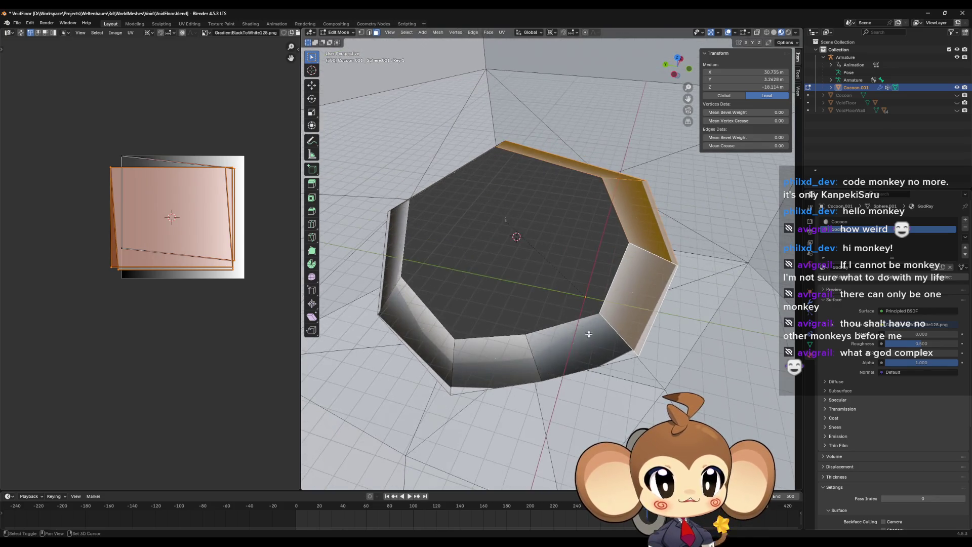
Add the remaining ring wall faces to the selection and move their UVs left of the gradient image.
shift+click(593, 332)
shift+click(506, 436)
shift+click(436, 248)
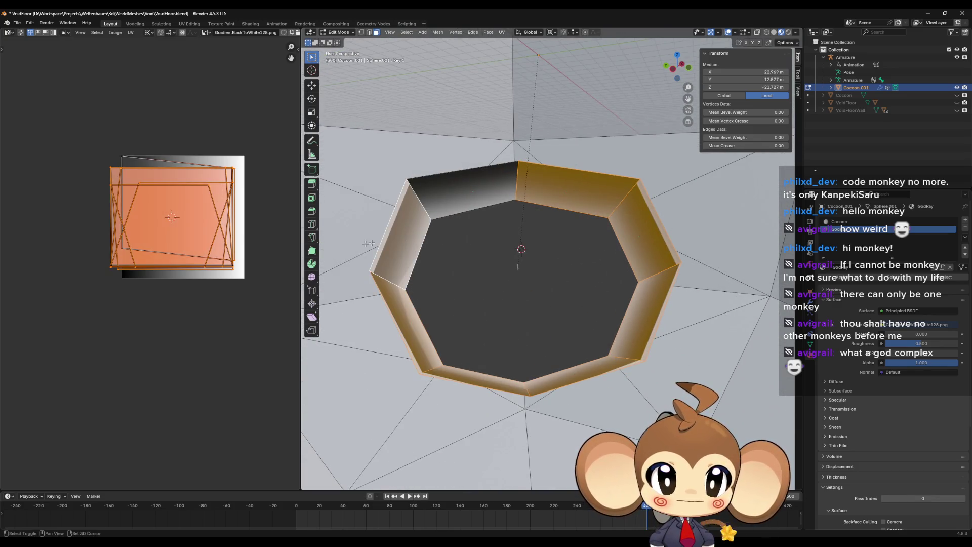
key(g)
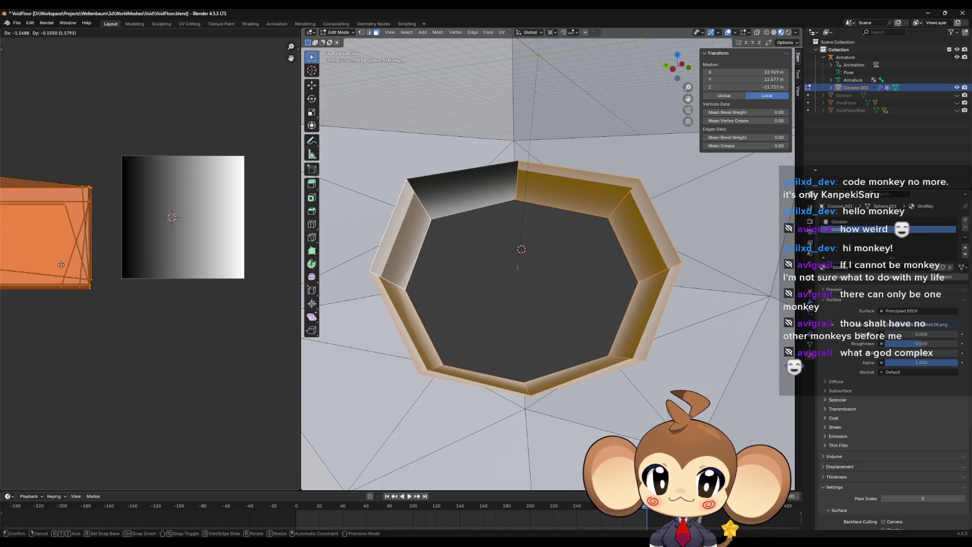
click(54, 265)
Place the 2D cursor on the top-left UV corner and snap the left UV edges to it.
scroll(152, 254, down, 2)
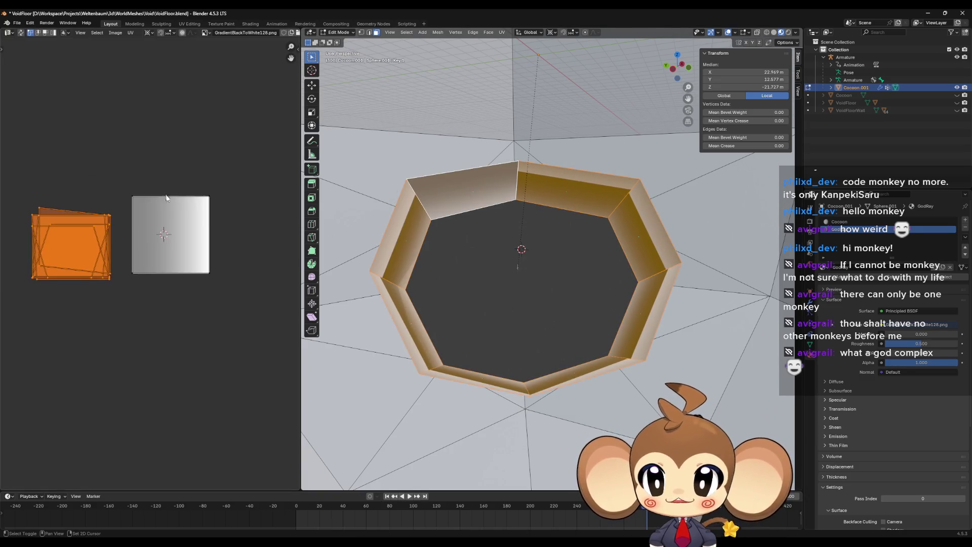
scroll(202, 187, left, 3)
click(212, 203)
key(shift+s)
click(228, 244)
mouse_move(94, 185)
mouse_down()
mouse_move(154, 256)
mouse_move(148, 242)
mouse_up()
key(shift+s)
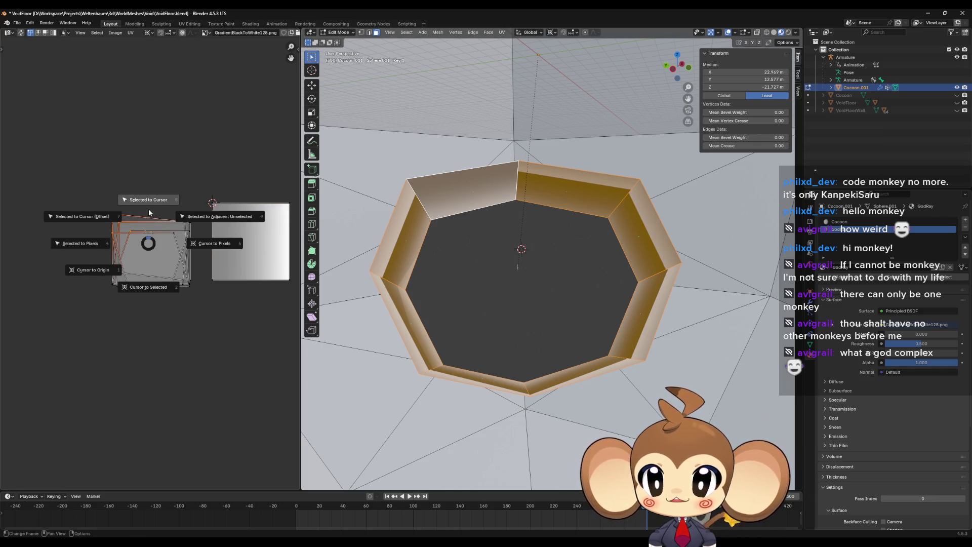
click(148, 201)
Reposition the 2D cursor and snap the left and bottom UV edges onto it.
key(shift+s)
click(297, 256)
click(202, 226)
key(shift+s)
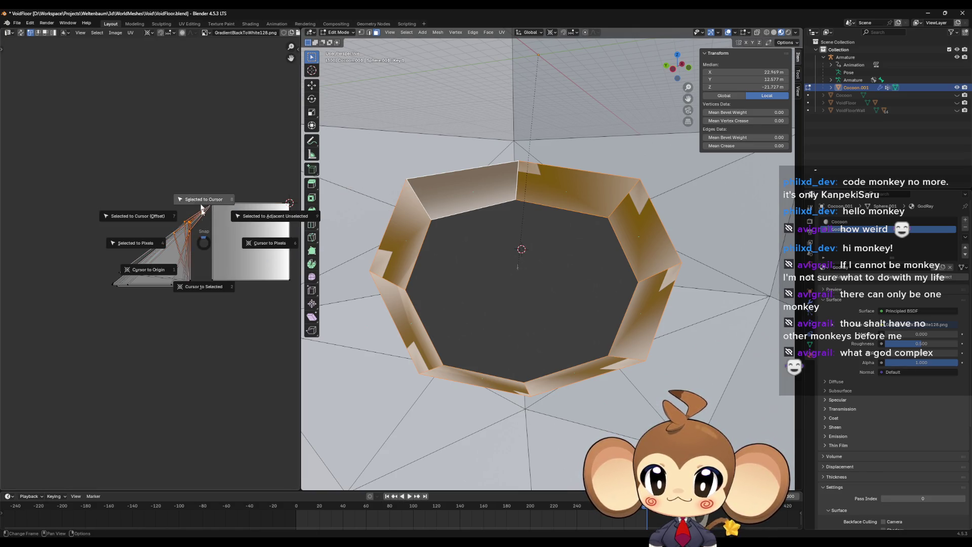
click(202, 209)
key(shift+s)
click(290, 271)
mouse_move(143, 233)
mouse_down()
mouse_move(189, 277)
mouse_move(181, 279)
mouse_up()
key(shift+s)
click(188, 248)
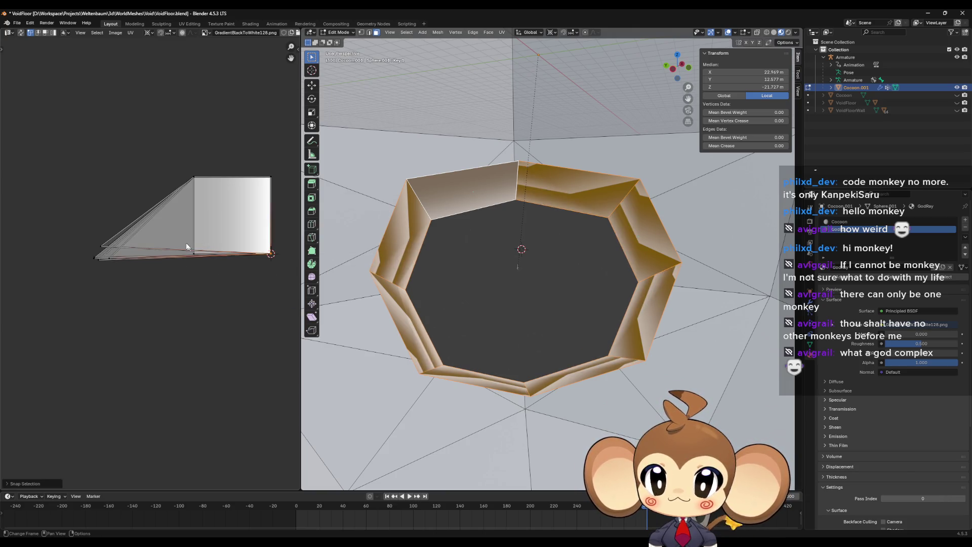
Align the left triangle's UV vertices to the image's bottom-left corner and return to Object Mode.
click(207, 269)
key(shift+s)
click(131, 230)
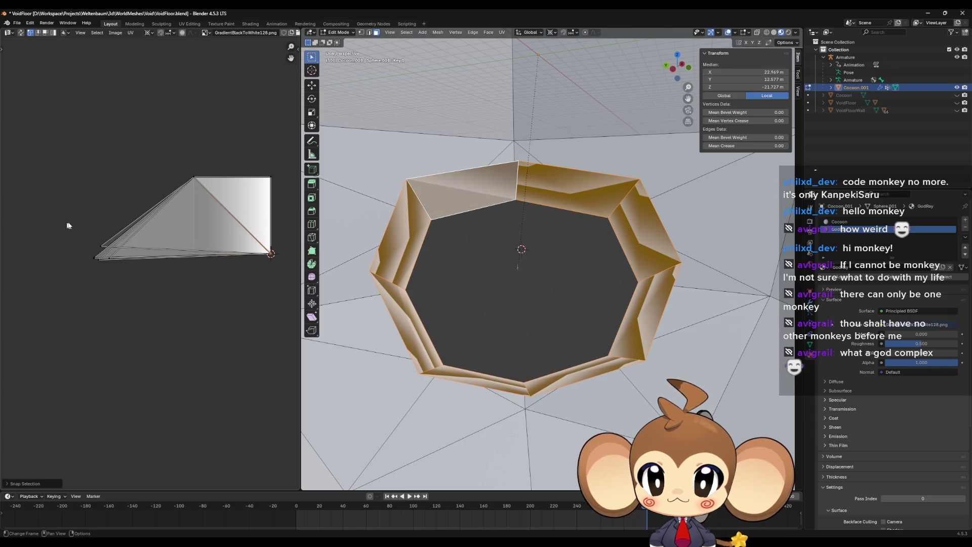
key(ctrl+z)
key(shift+s)
click(84, 229)
drag(84, 229, 132, 287)
key(shift+s)
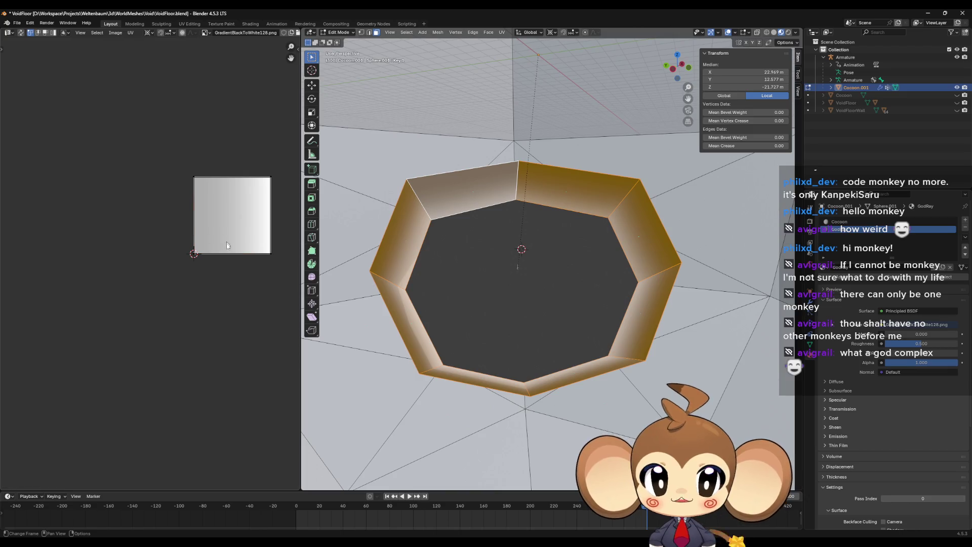
key(Tab)
scroll(526, 272, up, 3)
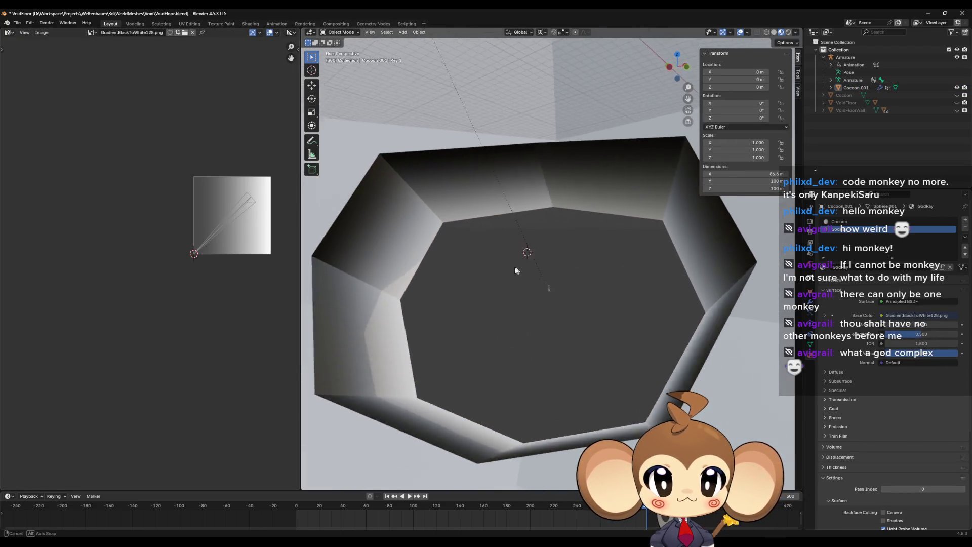
mouse_move(495, 261)
mouse_down()
mouse_move(499, 245)
mouse_move(569, 244)
mouse_move(596, 284)
mouse_move(601, 262)
mouse_move(569, 254)
mouse_move(597, 264)
mouse_move(602, 232)
mouse_move(618, 260)
mouse_move(557, 255)
mouse_move(548, 240)
mouse_move(510, 263)
mouse_move(538, 311)
mouse_move(563, 300)
mouse_move(651, 336)
mouse_move(468, 275)
mouse_move(691, 225)
mouse_move(620, 283)
mouse_move(603, 290)
mouse_move(592, 282)
mouse_up()
key(Tab)
key(Tab)
mouse_move(610, 221)
mouse_down()
mouse_move(577, 212)
mouse_move(492, 98)
mouse_move(542, 253)
mouse_move(508, 260)
mouse_up()
key(Tab)
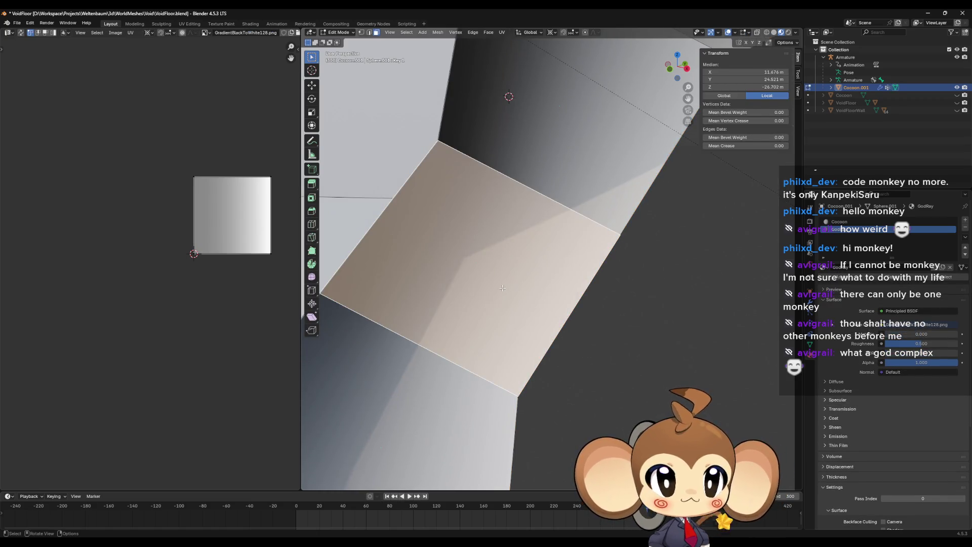
key(Tab)
drag(502, 290, 652, 308)
click(652, 309)
mouse_move(578, 308)
mouse_down()
mouse_move(503, 326)
mouse_move(518, 314)
mouse_up()
click(539, 294)
key(Tab)
click(569, 284)
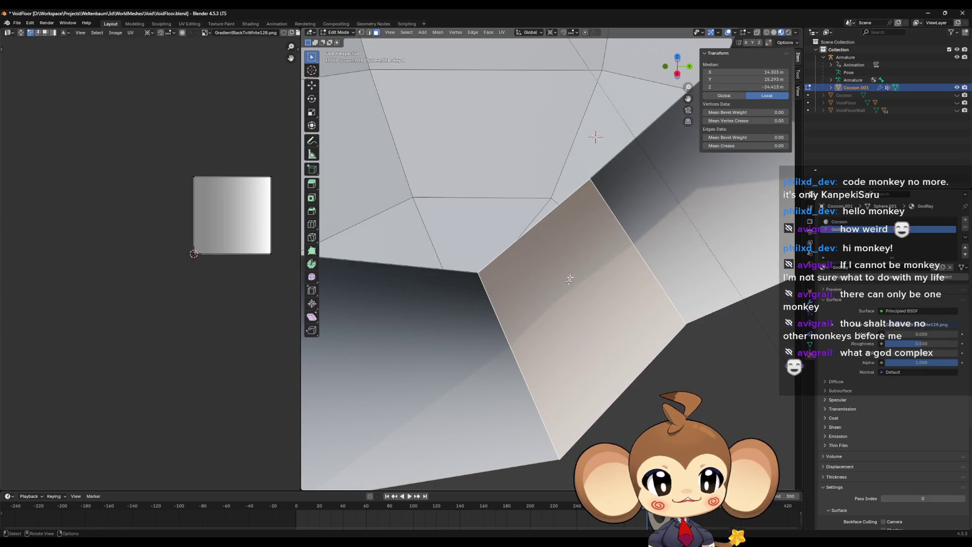
click(681, 380)
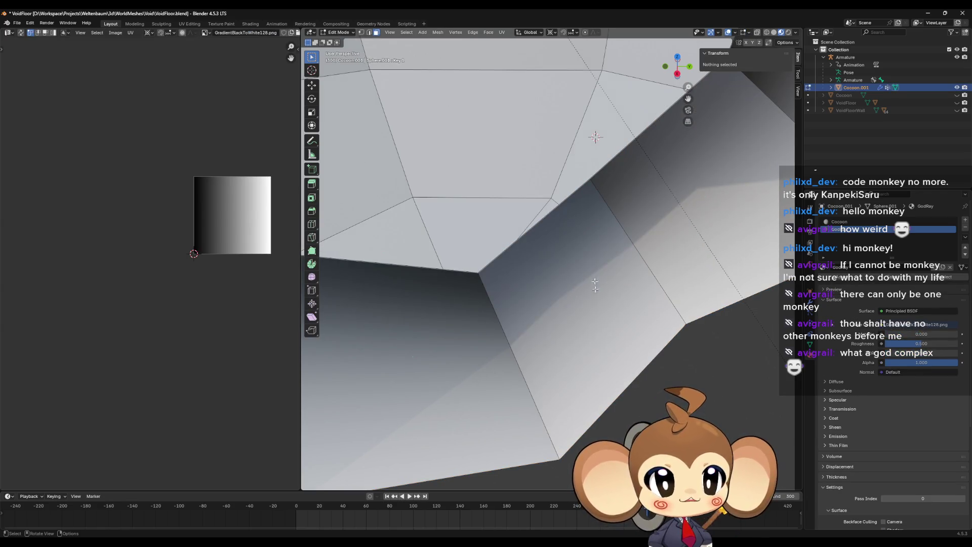
mouse_move(583, 209)
mouse_down()
mouse_move(572, 245)
mouse_move(731, 188)
mouse_move(690, 231)
mouse_move(694, 203)
mouse_up()
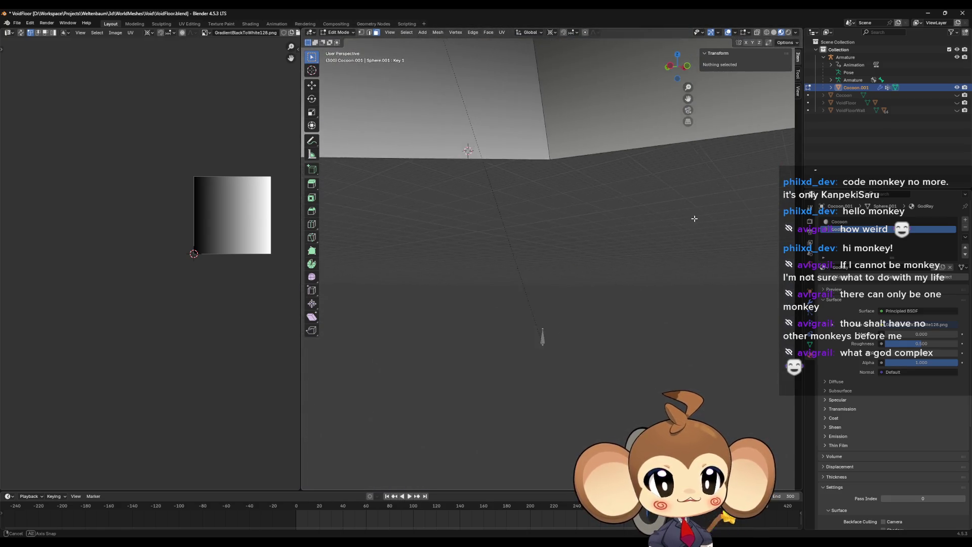
scroll(694, 178, up, 8)
scroll(517, 264, down, 10)
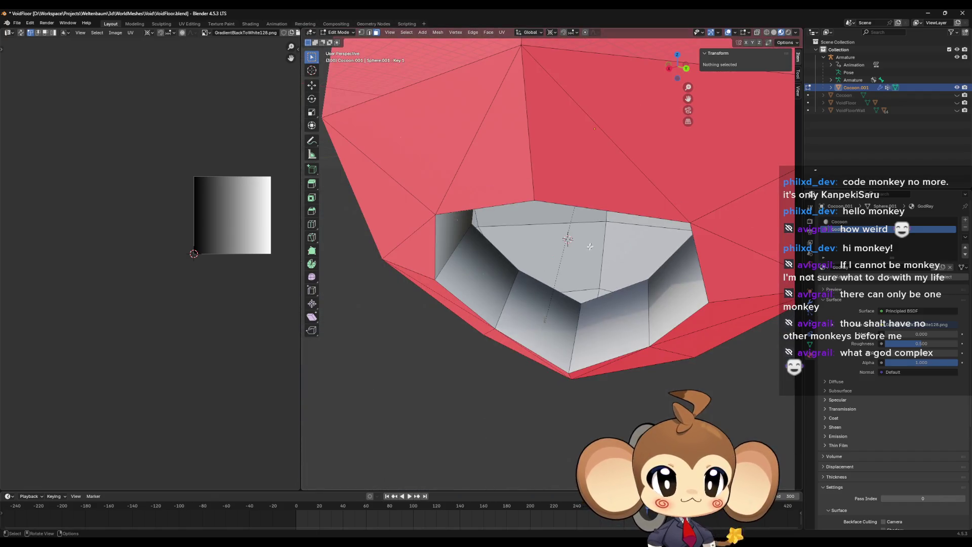
scroll(589, 247, down, 5)
mouse_move(590, 247)
mouse_down()
mouse_move(545, 284)
mouse_move(614, 310)
mouse_move(659, 287)
mouse_up()
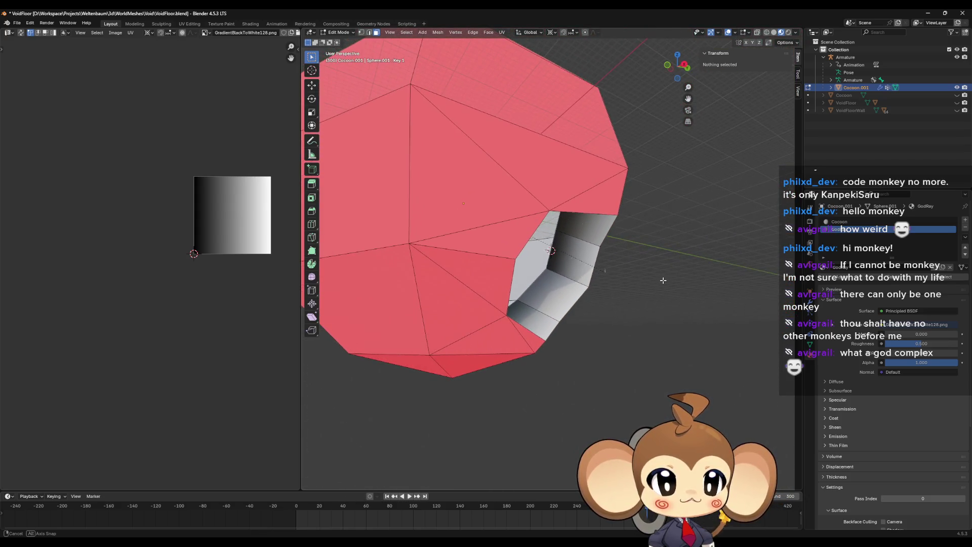
scroll(660, 286, up, 10)
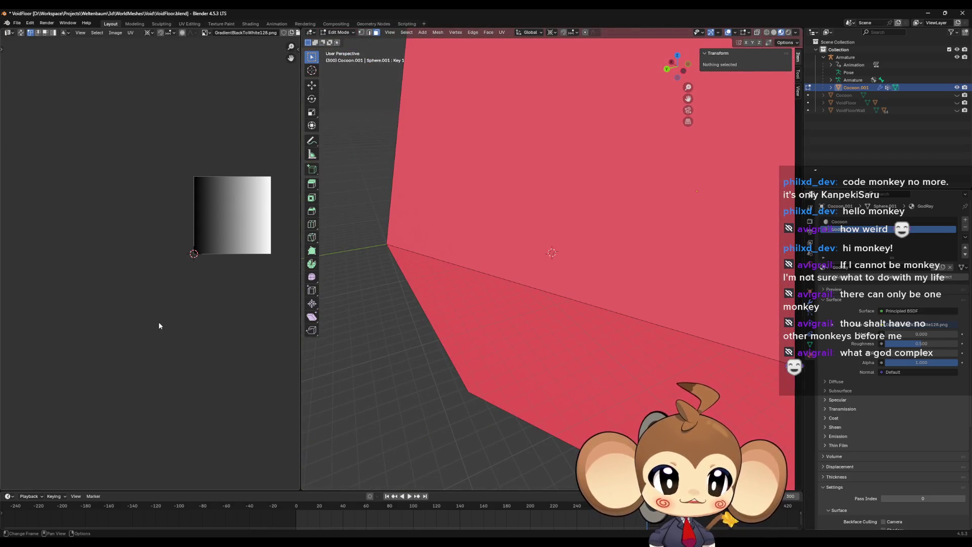
scroll(159, 326, up, 3)
scroll(159, 325, down, 3)
drag(159, 325, 106, 338)
mouse_move(626, 238)
mouse_down()
mouse_move(599, 266)
mouse_move(582, 264)
mouse_up()
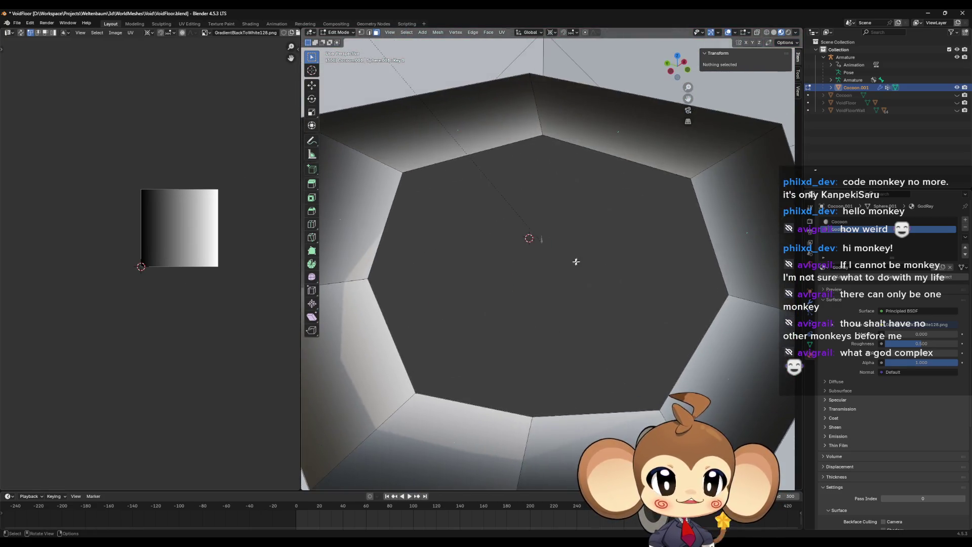
scroll(582, 263, down, 4)
scroll(582, 263, up, 2)
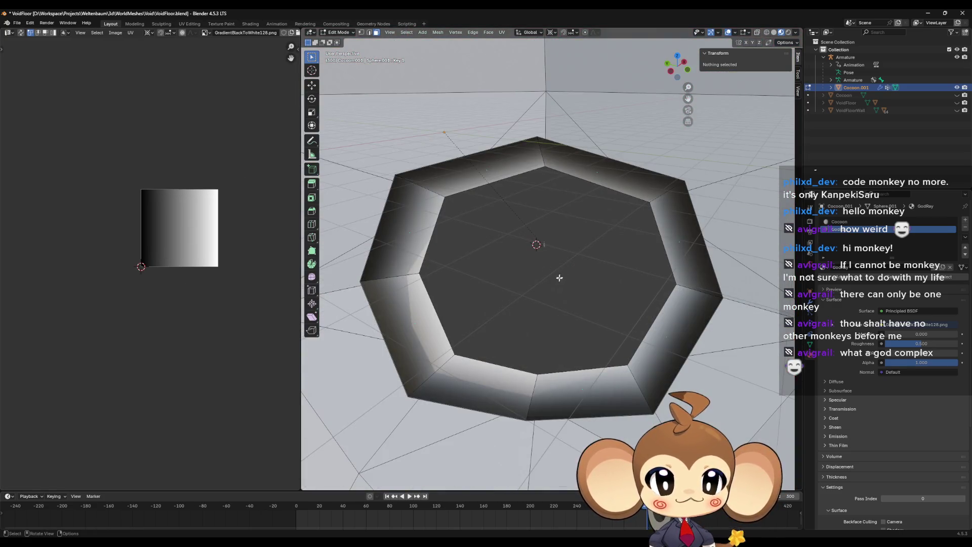
Export the cocoon as FBX over IntroCocoon2.fbx, then minimize Blender.
click(16, 23)
mouse_move(46, 138)
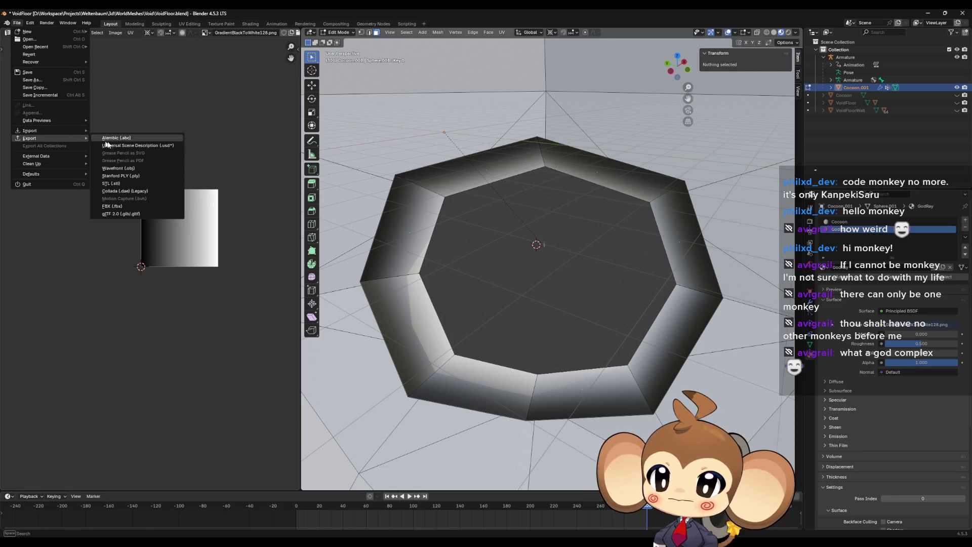
click(118, 204)
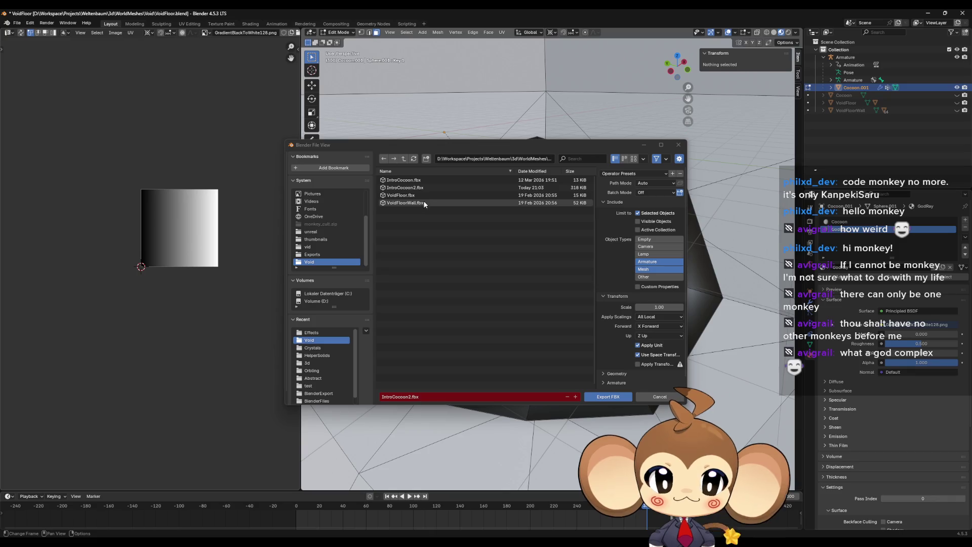
click(418, 189)
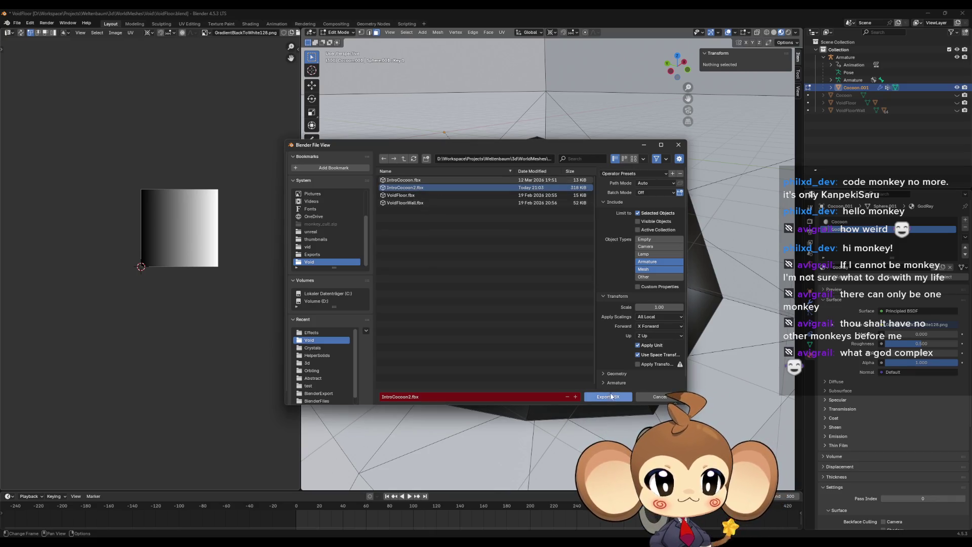
click(612, 395)
click(928, 15)
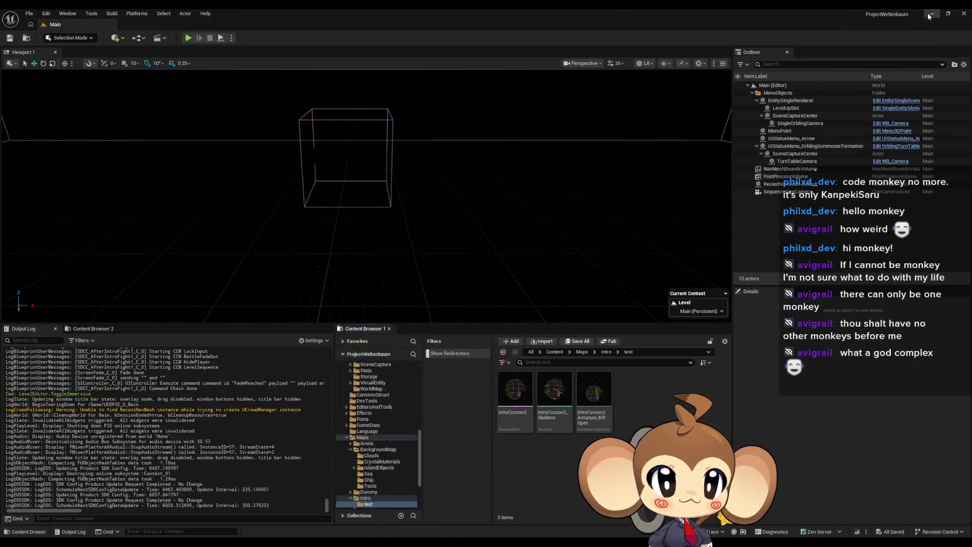
Reimport IntroCocoon2 in Unreal, dismiss the bone-merge warning, and switch back to Blender.
right_click(517, 392)
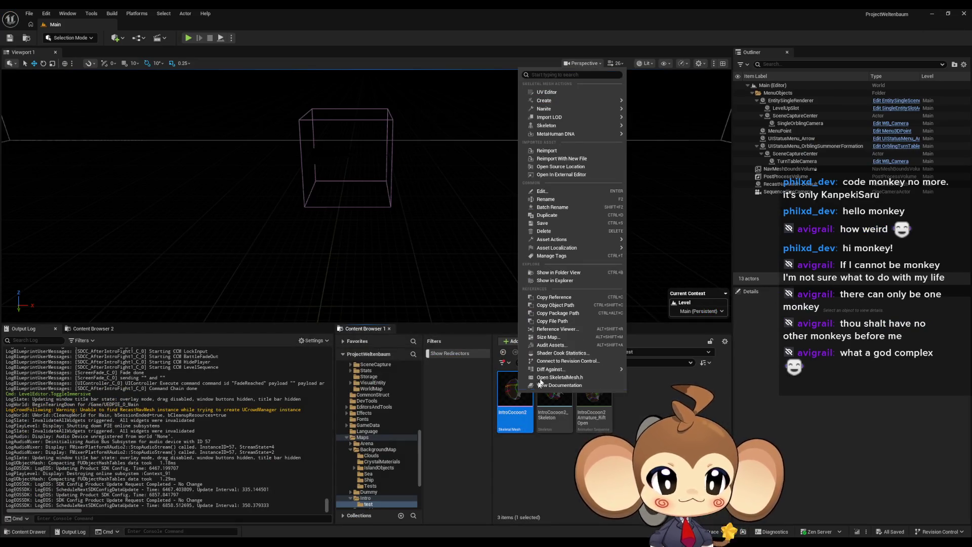
click(546, 151)
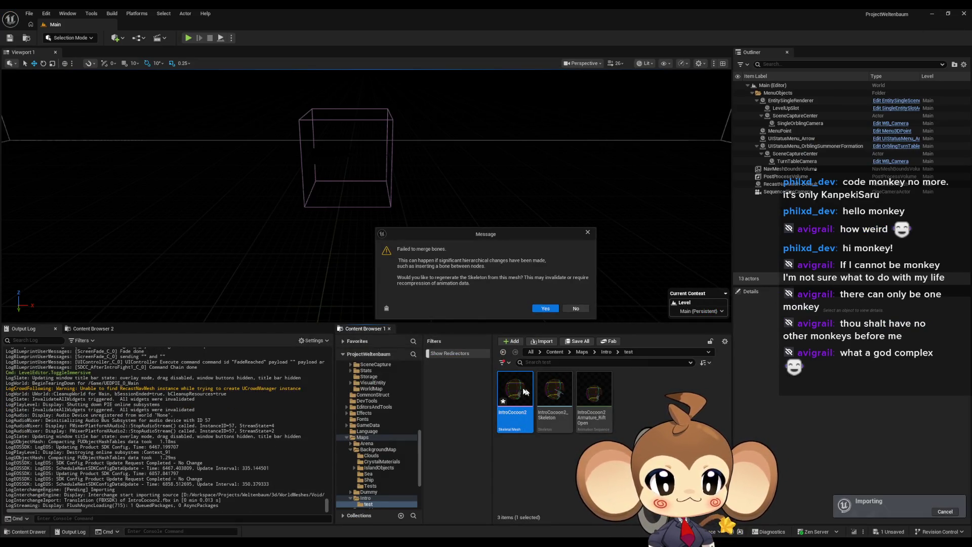
click(587, 232)
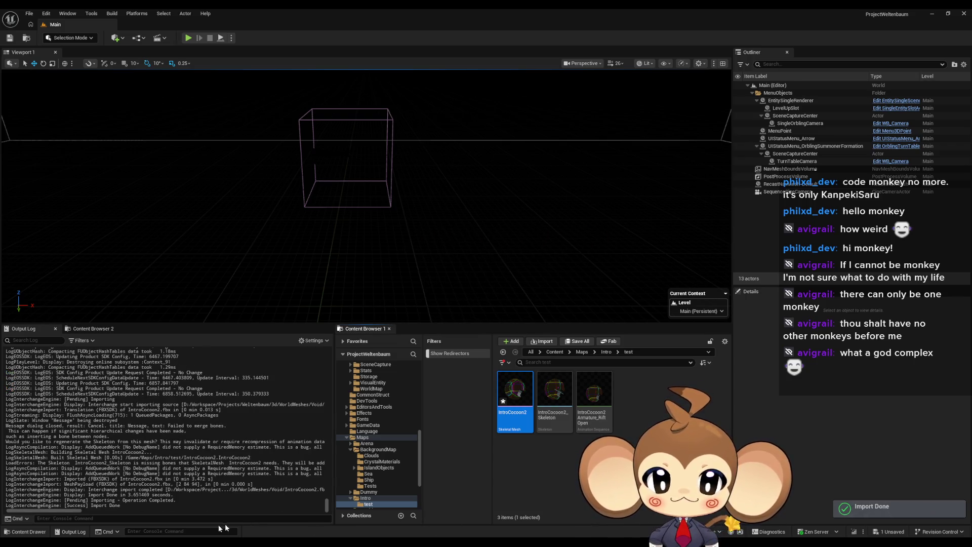
key(alt+Tab)
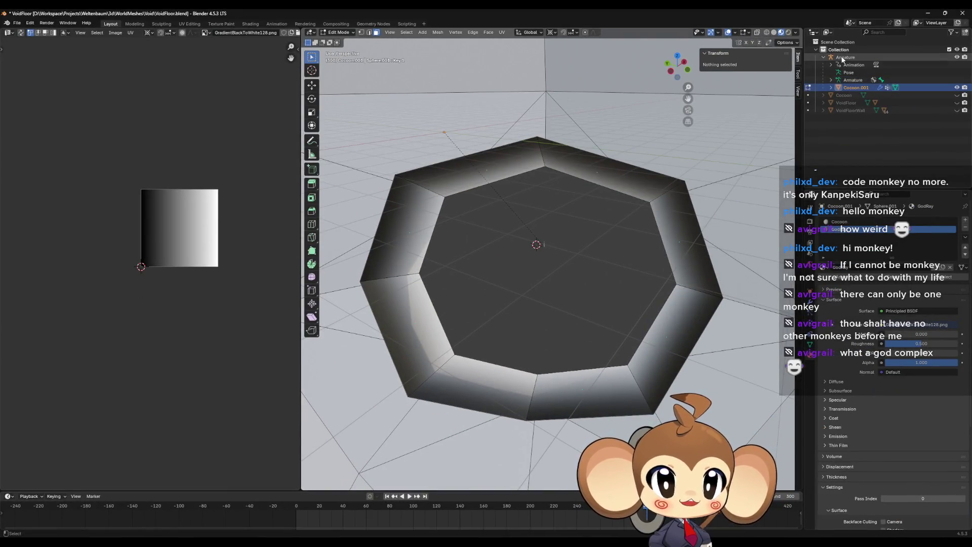
Back in Object Mode, select the armature and re-export it over IntroCocoon2.fbx.
key(Tab)
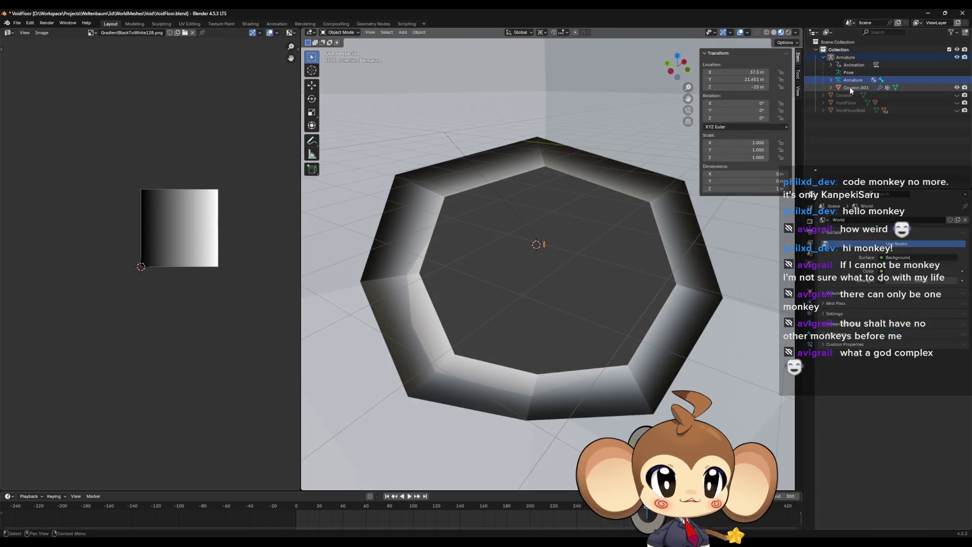
click(844, 57)
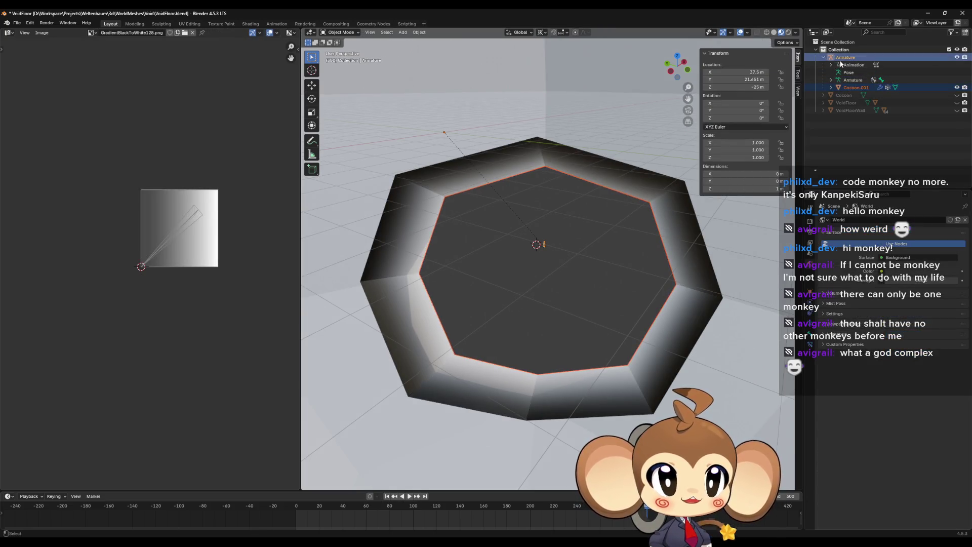
click(17, 23)
mouse_move(46, 141)
click(120, 206)
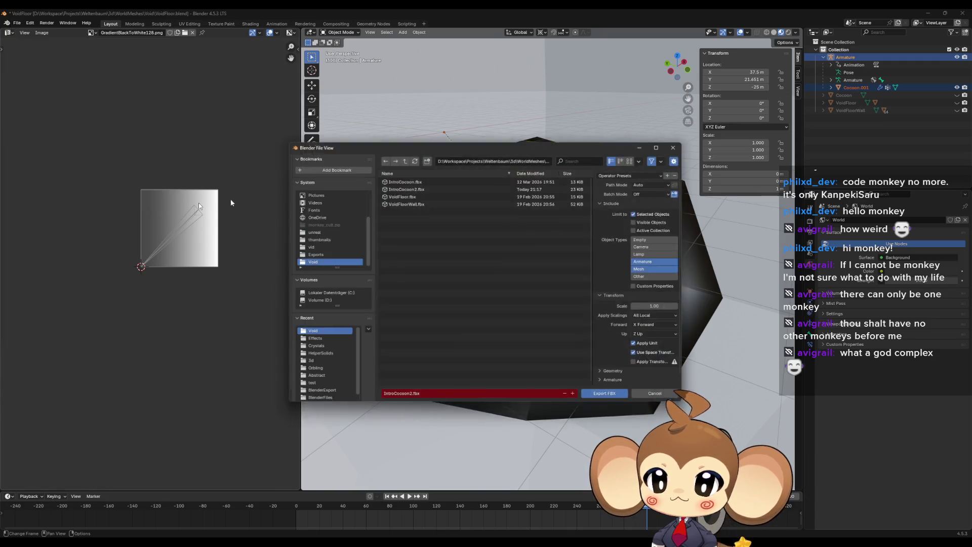
click(609, 397)
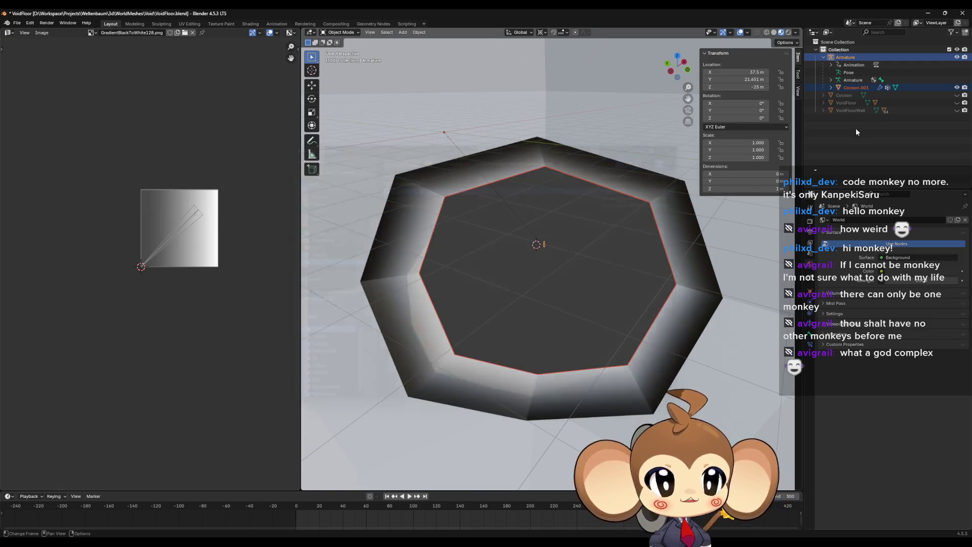
click(929, 12)
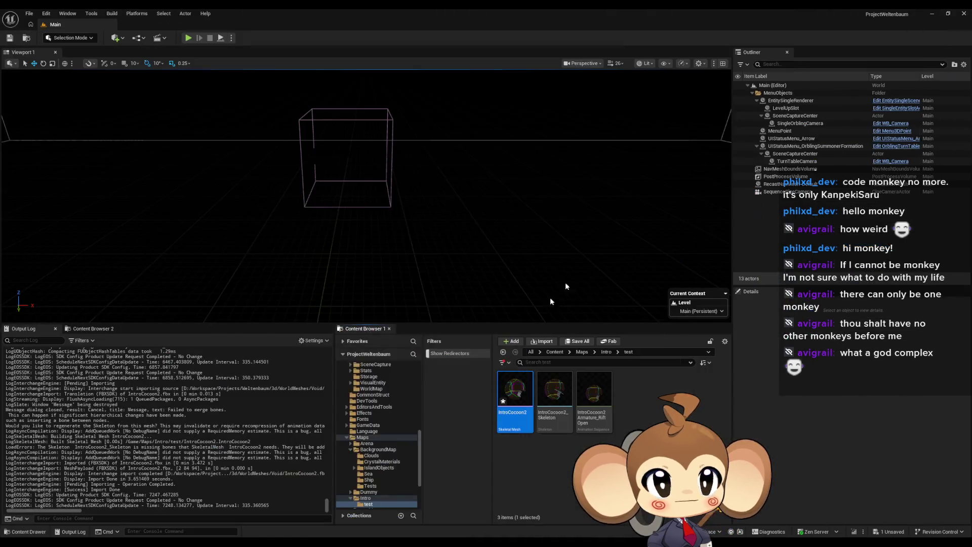
Reimport IntroCocoon2 from the updated FBX and orbit its mesh preview to check the octagonal opening.
right_click(514, 397)
click(539, 150)
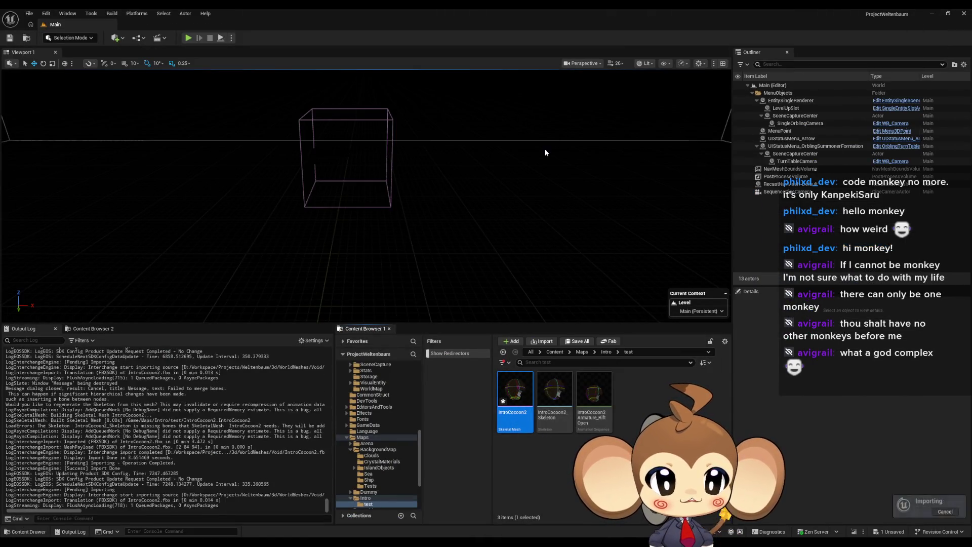
double_click(512, 395)
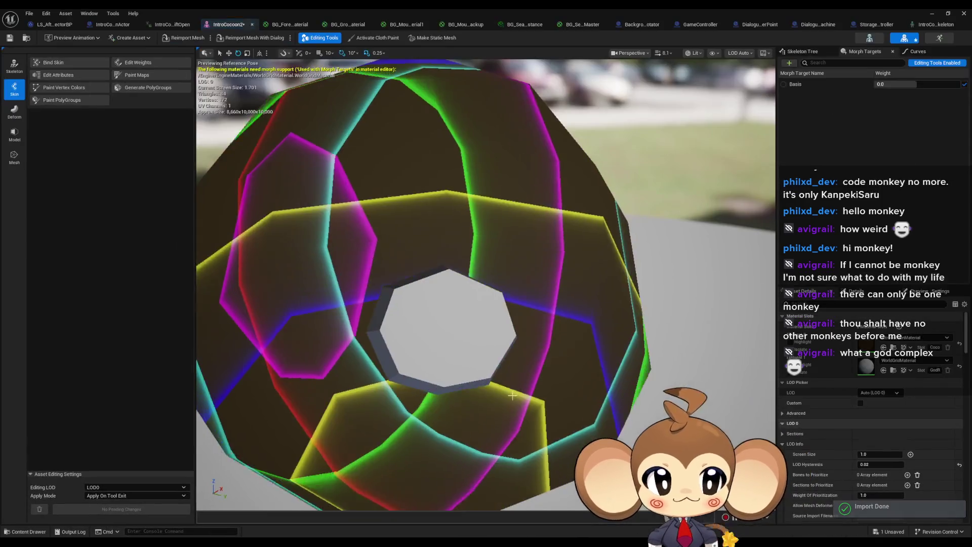
scroll(486, 284, up, 10)
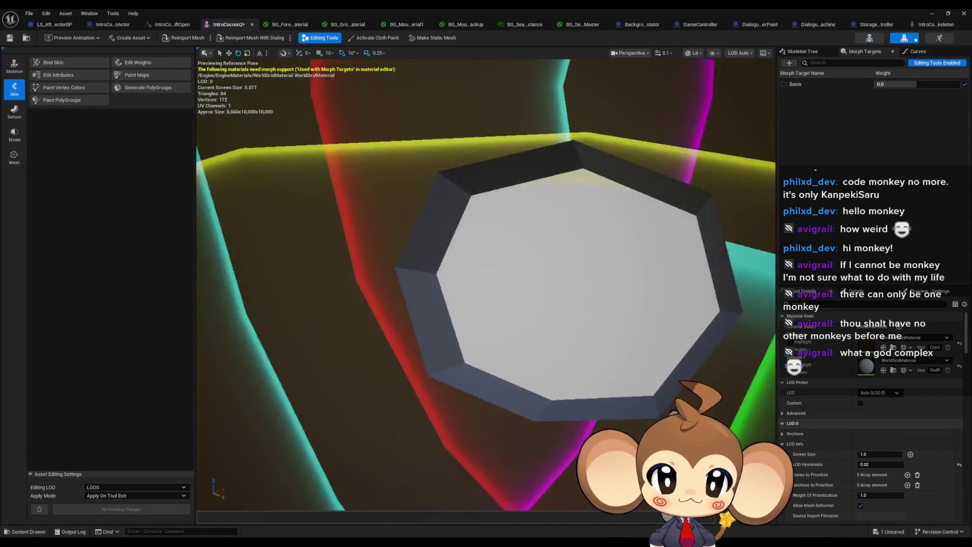
mouse_move(486, 284)
mouse_down()
mouse_move(607, 304)
mouse_move(688, 275)
mouse_up()
click(932, 14)
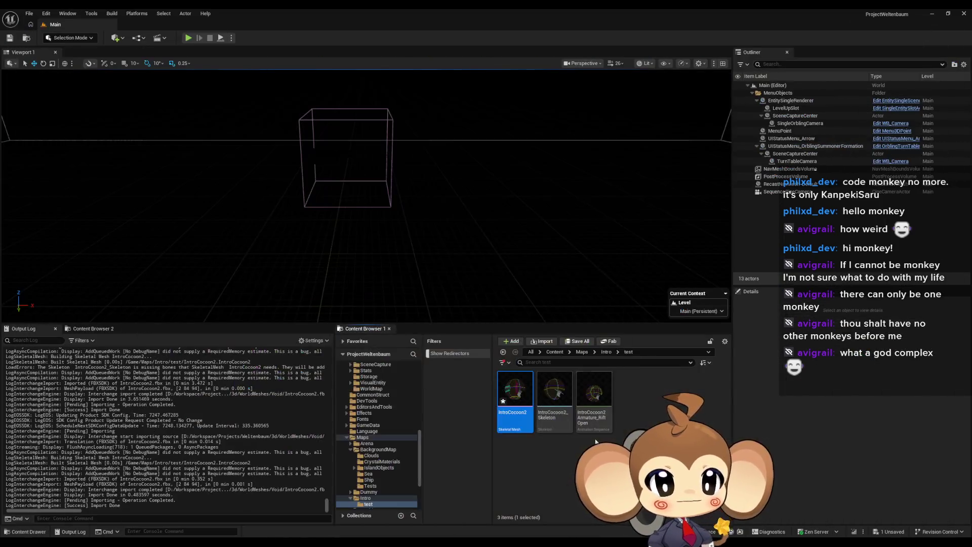
Create a material named GodRayShader in the test folder and open it in the material editor.
right_click(640, 433)
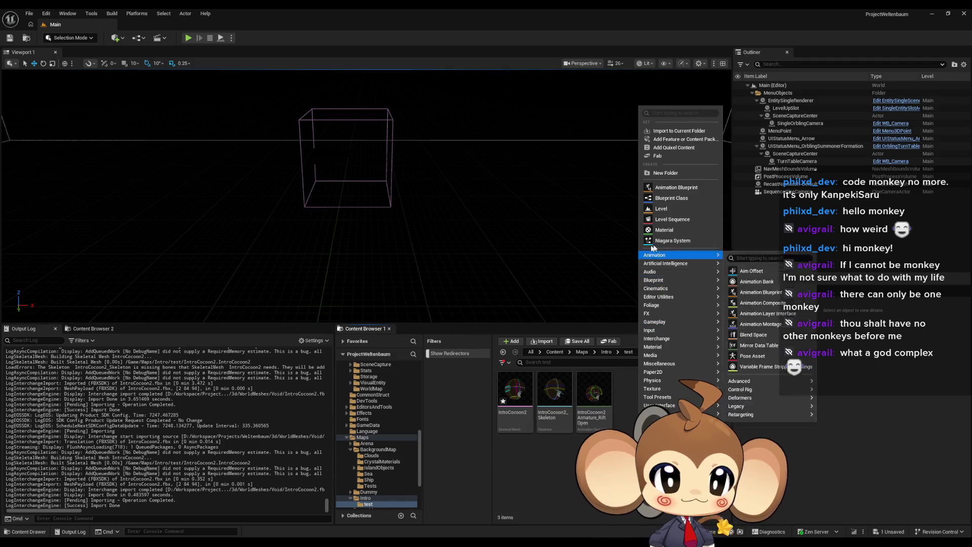
mouse_move(661, 348)
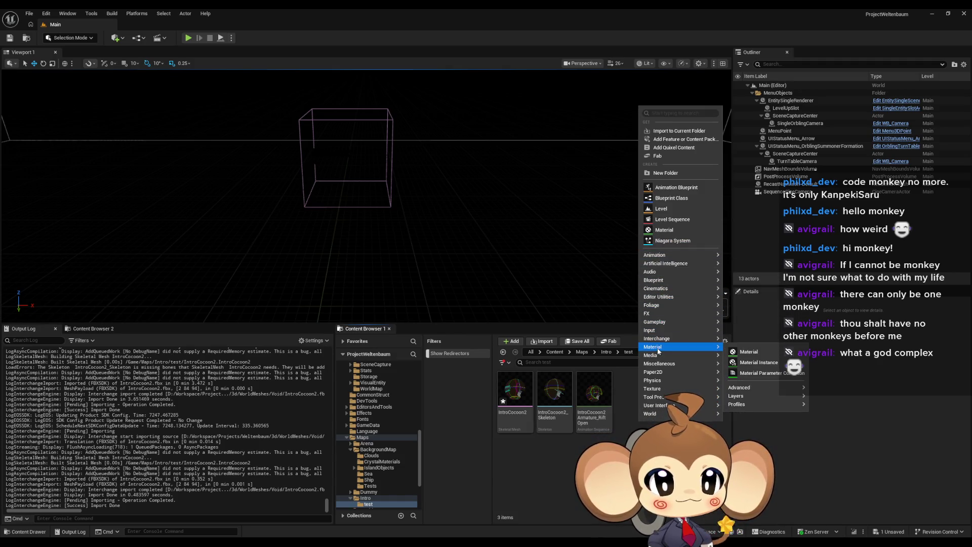
click(764, 353)
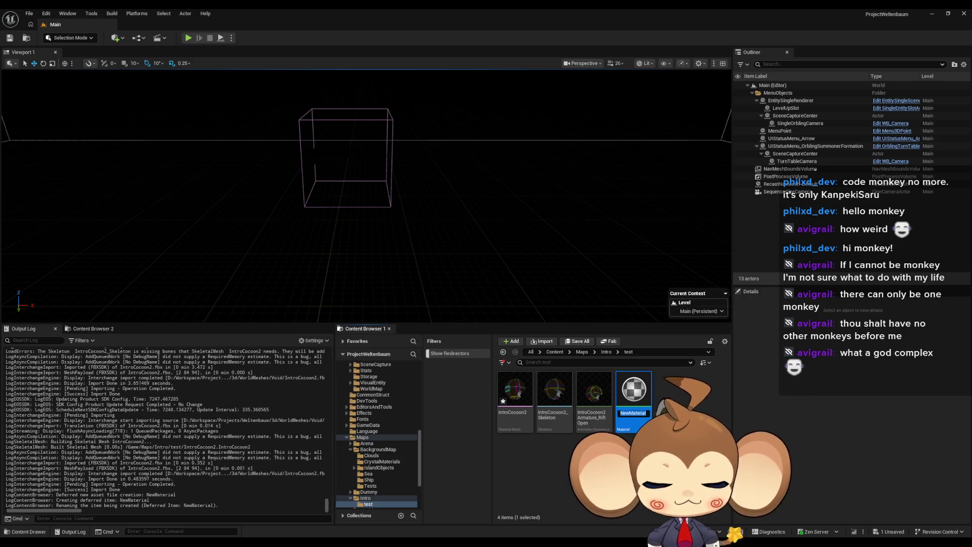
text(GodRay)
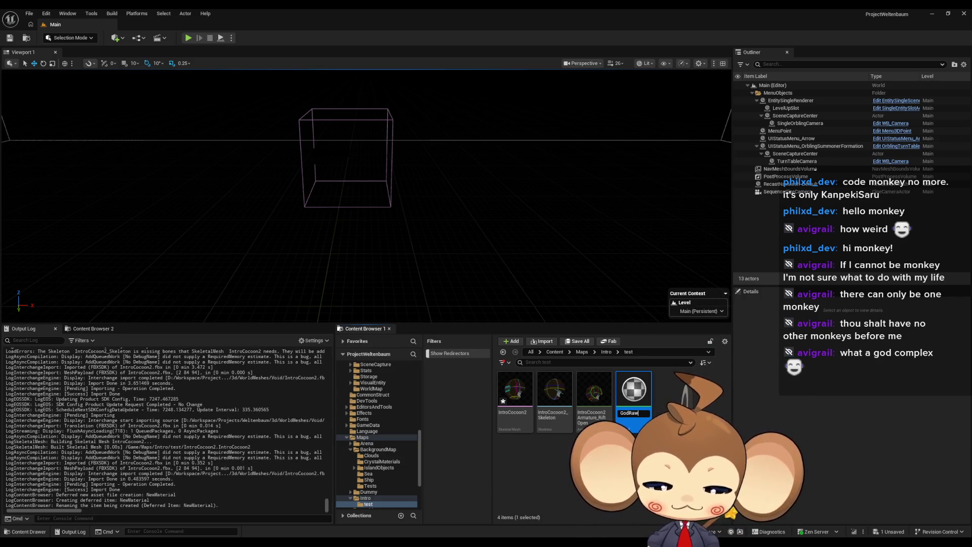
text(Shader)
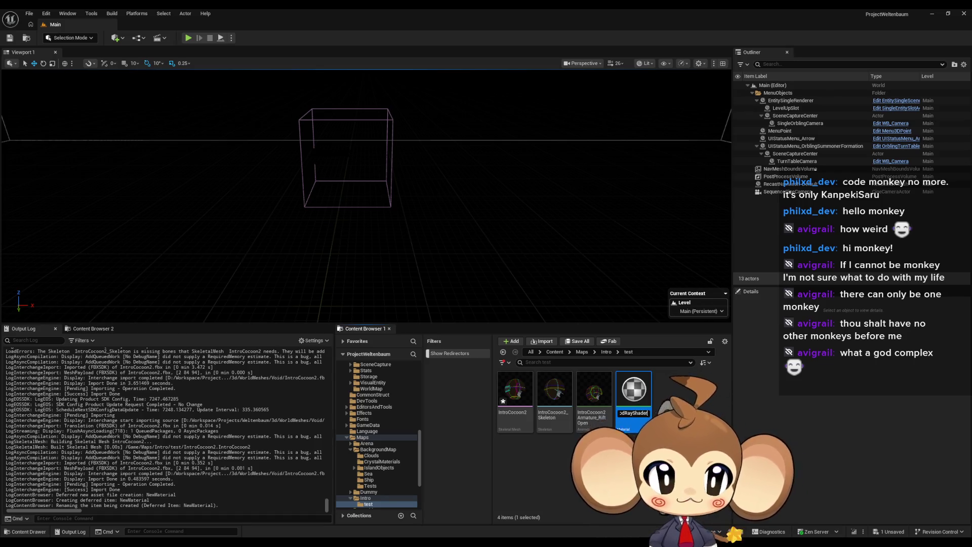
key(Return)
double_click(525, 404)
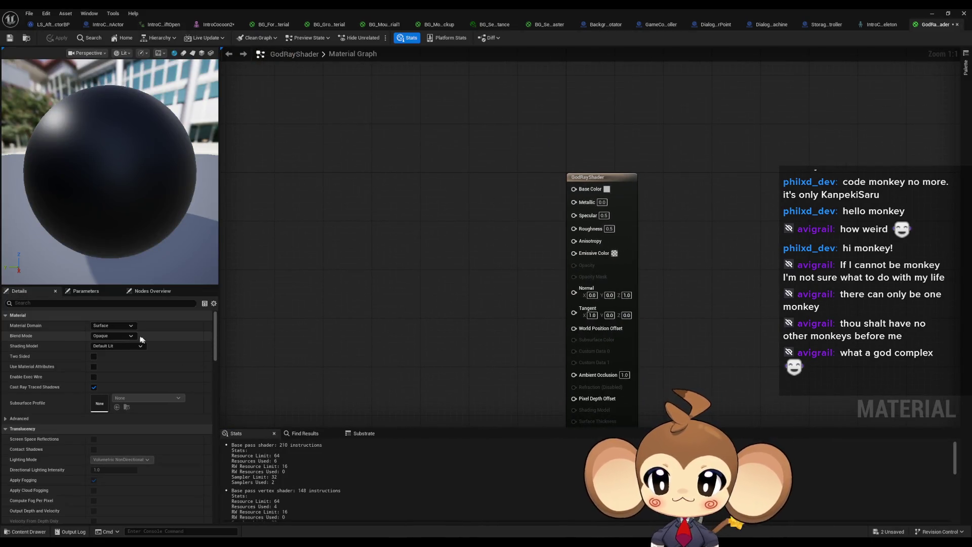
Set the material's Blend Mode to Translucent and Shading Model to Unlit.
click(115, 335)
click(109, 359)
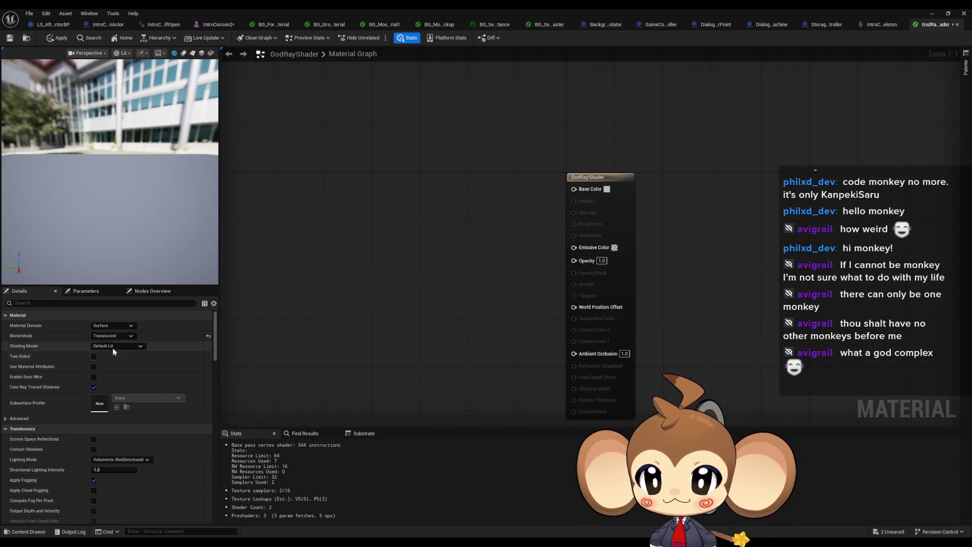
click(116, 346)
click(107, 353)
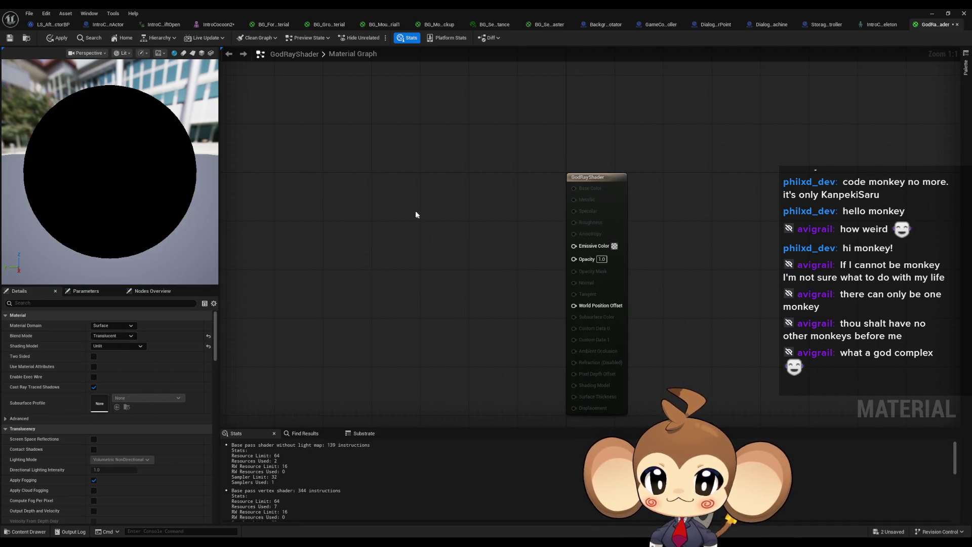
Add a constant and a Constant3Vector converted to a Color parameter wired into Emissive Color.
click(398, 301)
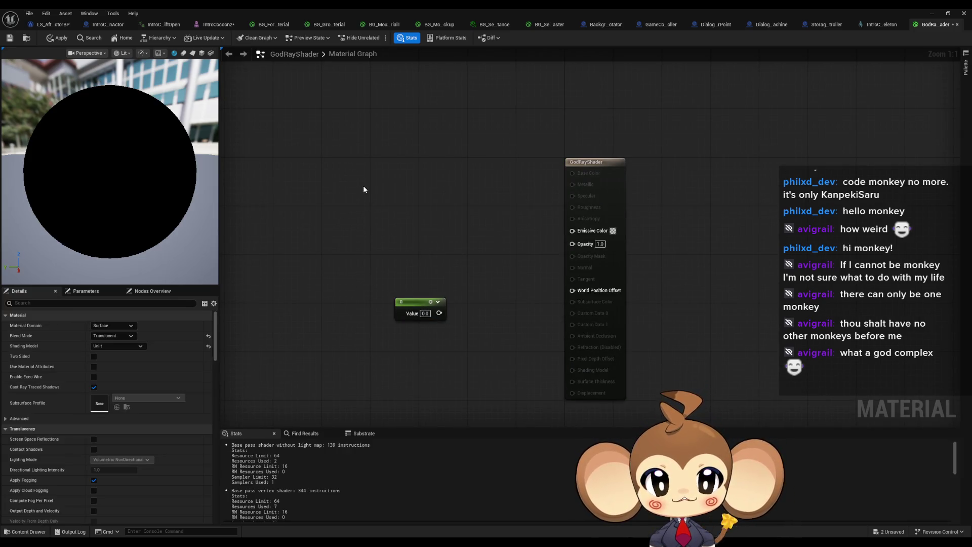
click(367, 170)
click(485, 242)
click(393, 203)
right_click(394, 206)
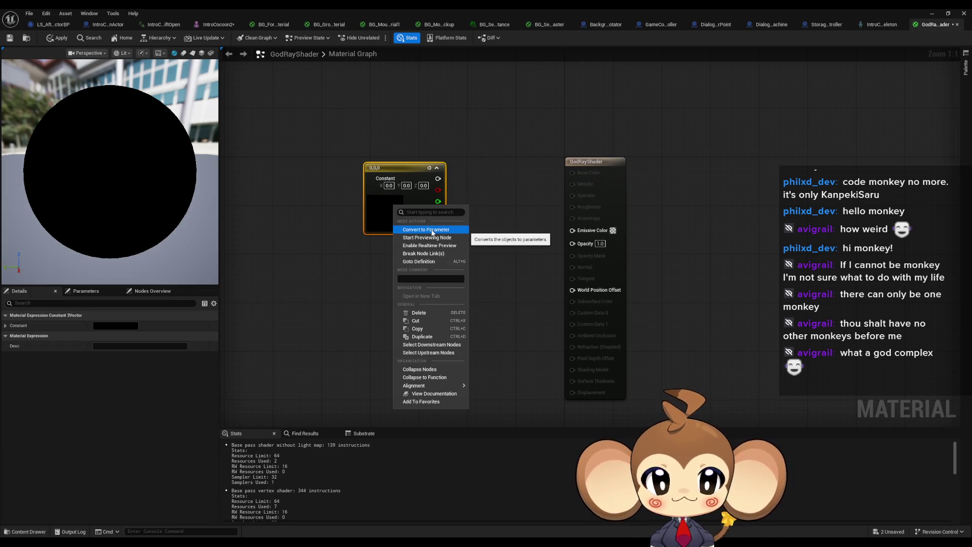
click(432, 230)
text(Col)
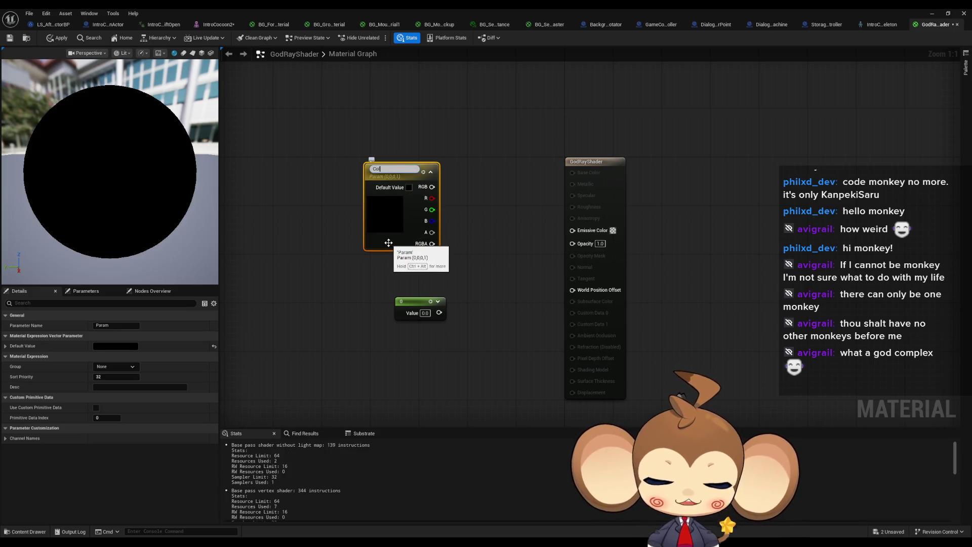
text(or)
key(Return)
mouse_move(432, 184)
mouse_down()
mouse_move(489, 211)
mouse_move(581, 233)
mouse_up()
Reposition the Color node in the graph and shrink the material editor into a floating window.
click(425, 312)
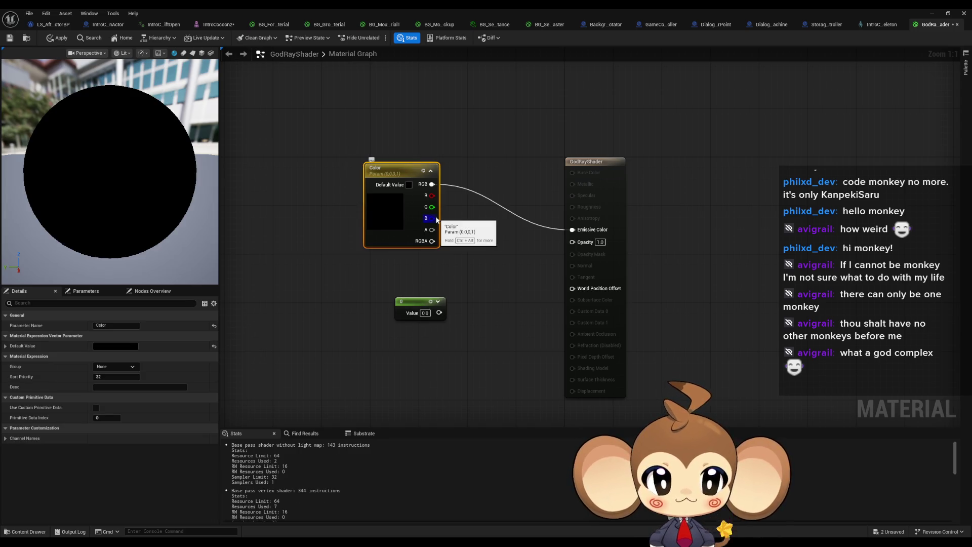
drag(396, 167, 342, 126)
click(475, 236)
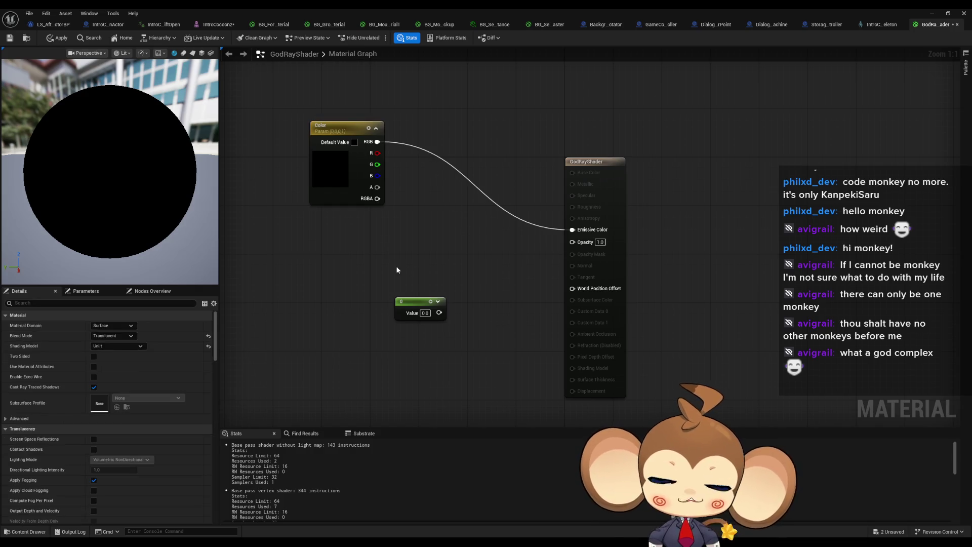
drag(392, 294, 399, 384)
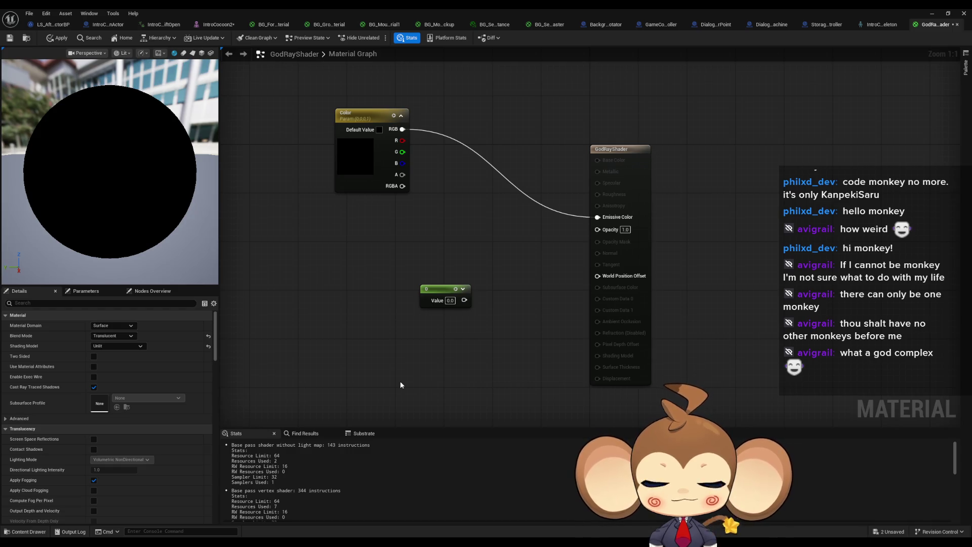
double_click(458, 13)
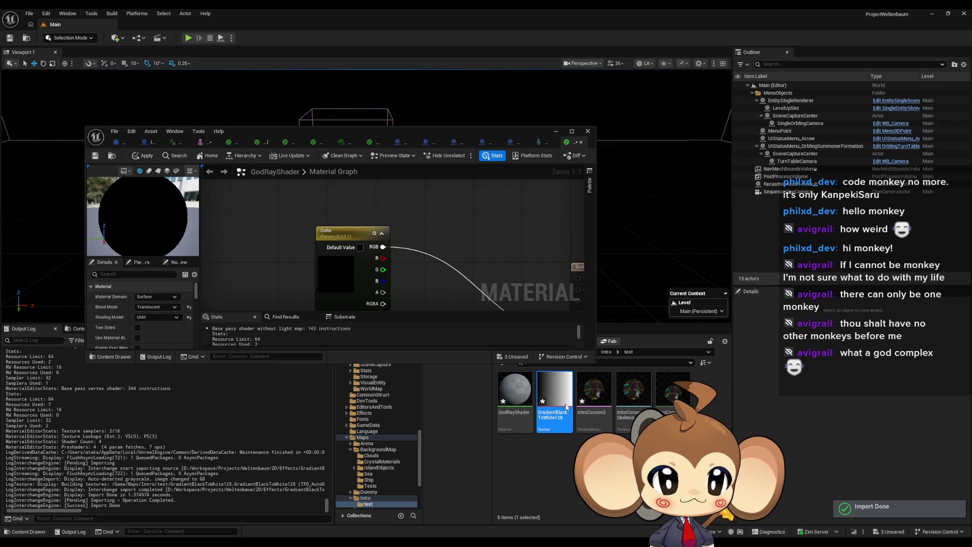
Give GradientBlackToWhite128 no mipmaps, VectorDisplacementmap (RGBA8) compression and Nearest filtering.
double_click(539, 377)
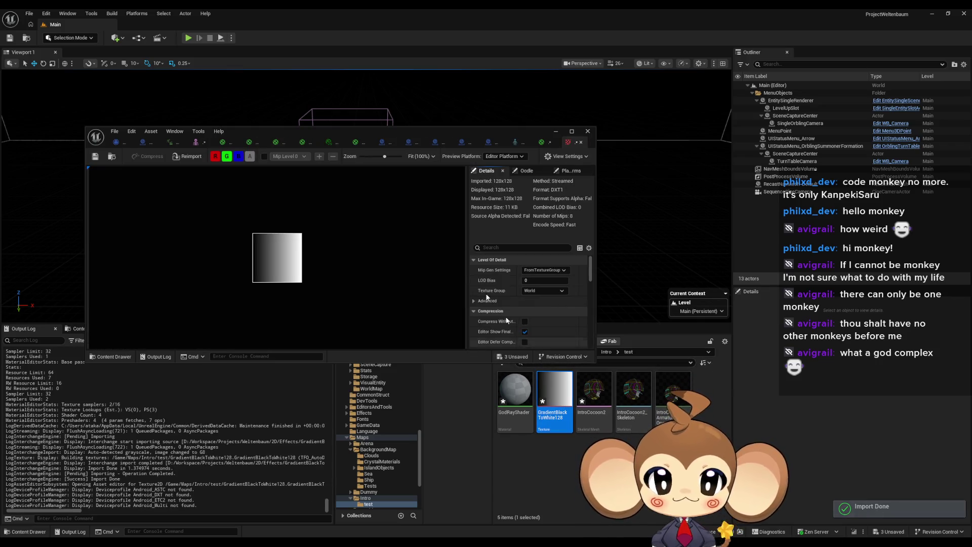
double_click(331, 133)
click(844, 152)
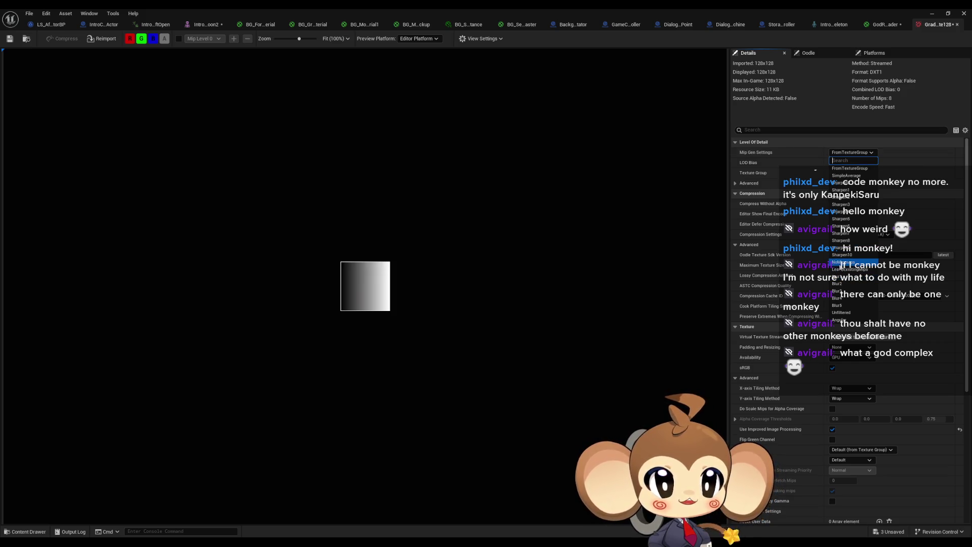
click(843, 262)
scroll(854, 183, down, 2)
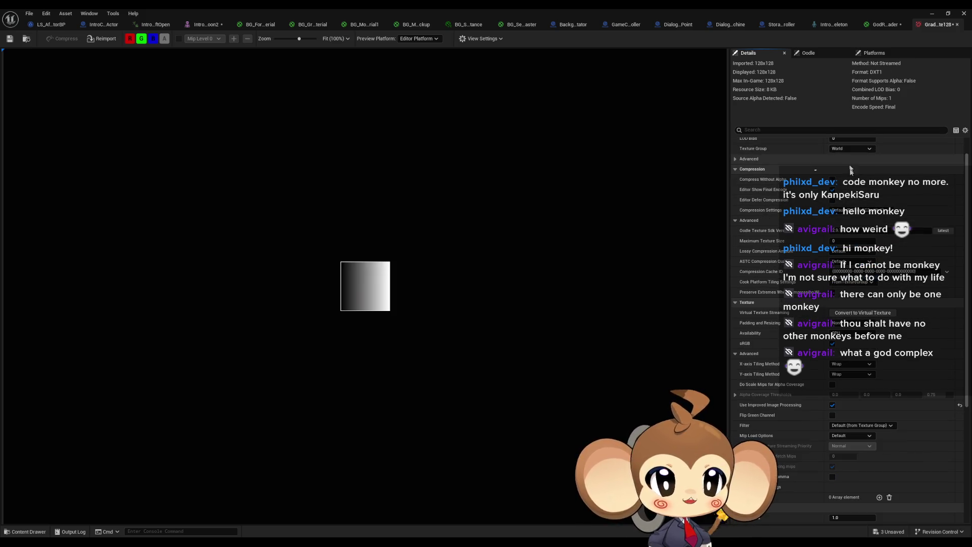
click(855, 210)
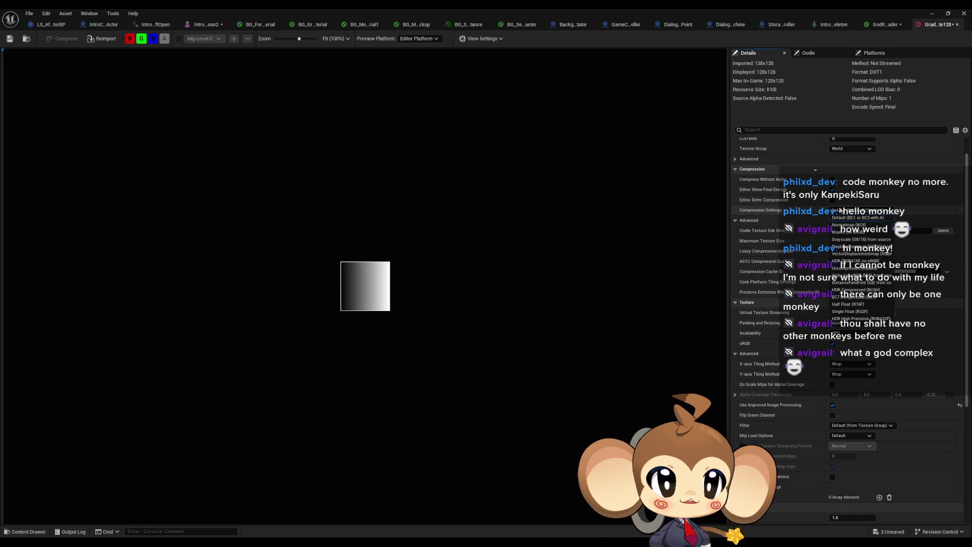
click(847, 253)
scroll(860, 289, down, 4)
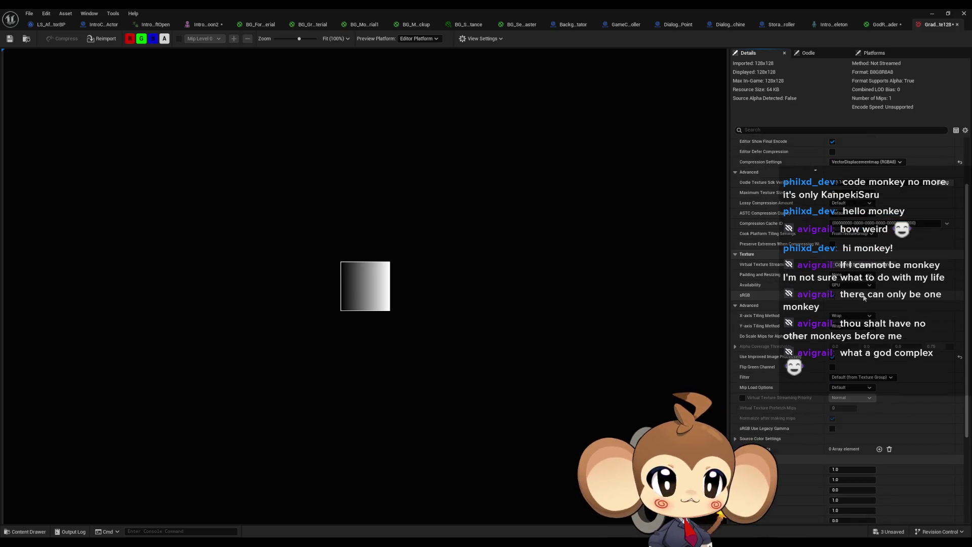
click(848, 381)
click(846, 393)
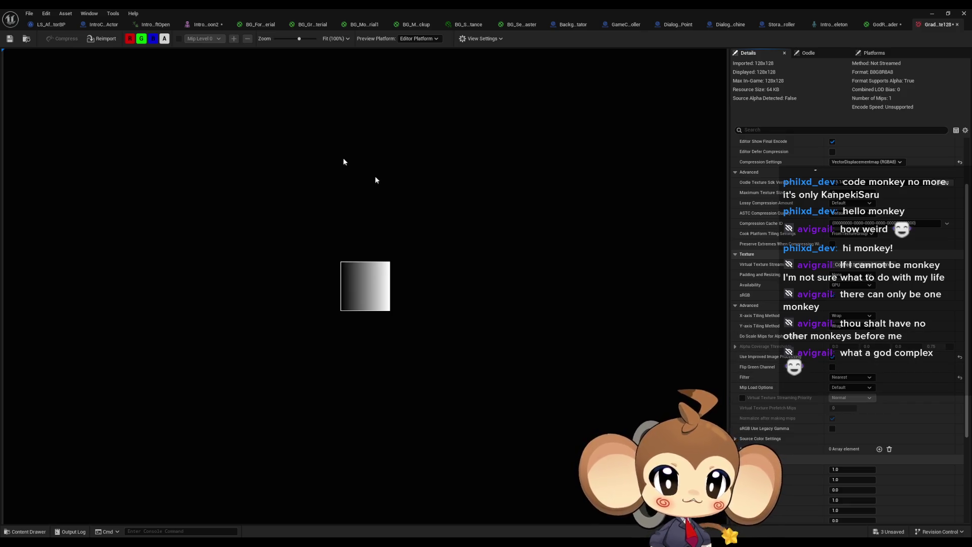
Return to the GodRayShader material editor as a smaller window.
click(944, 12)
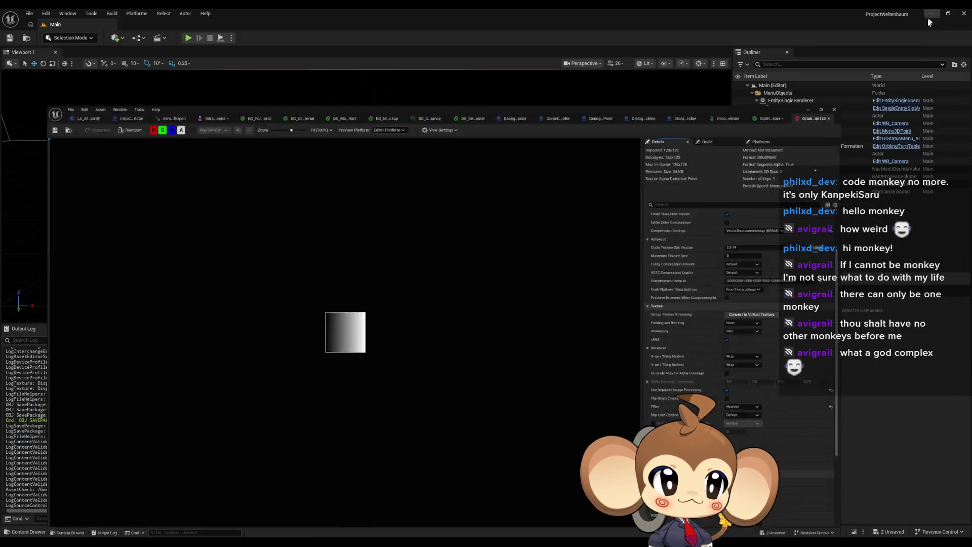
mouse_move(364, 542)
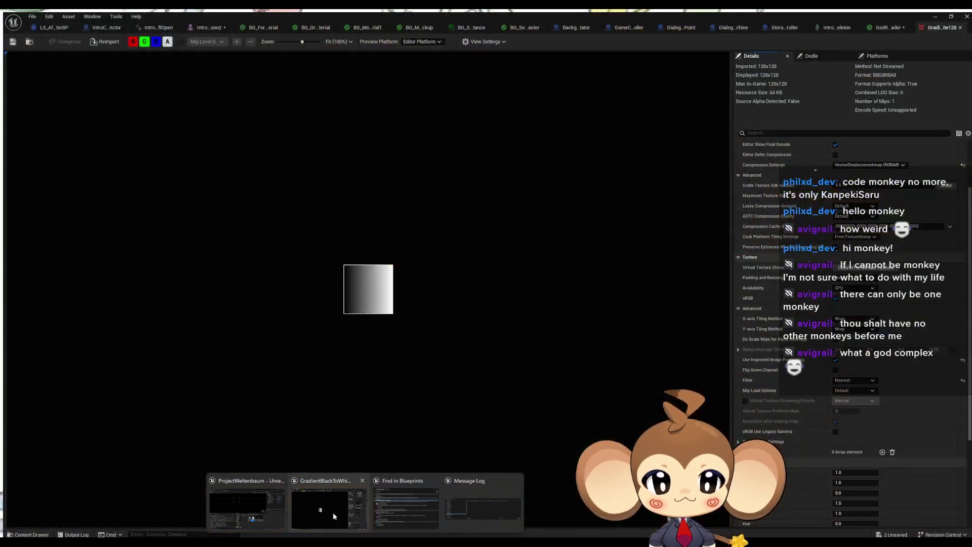
click(333, 512)
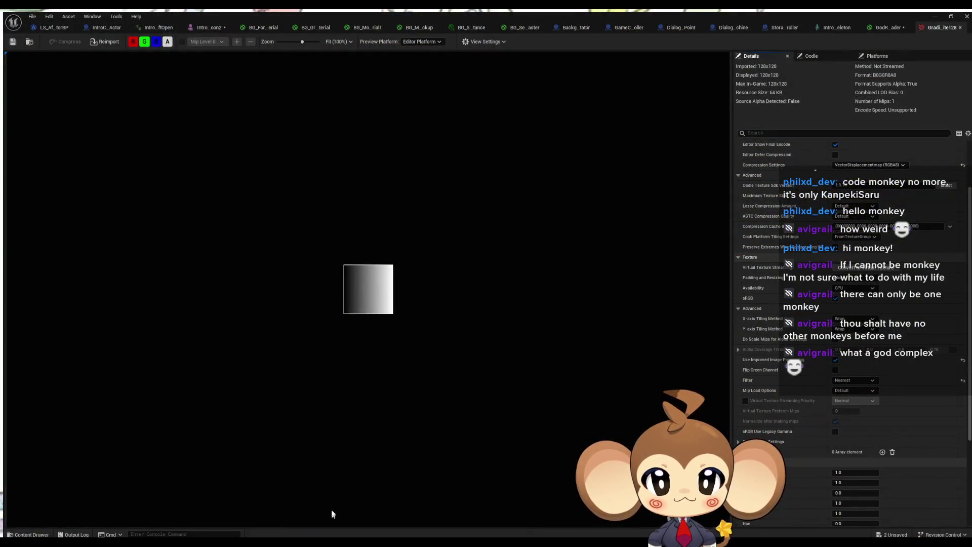
click(885, 28)
double_click(794, 8)
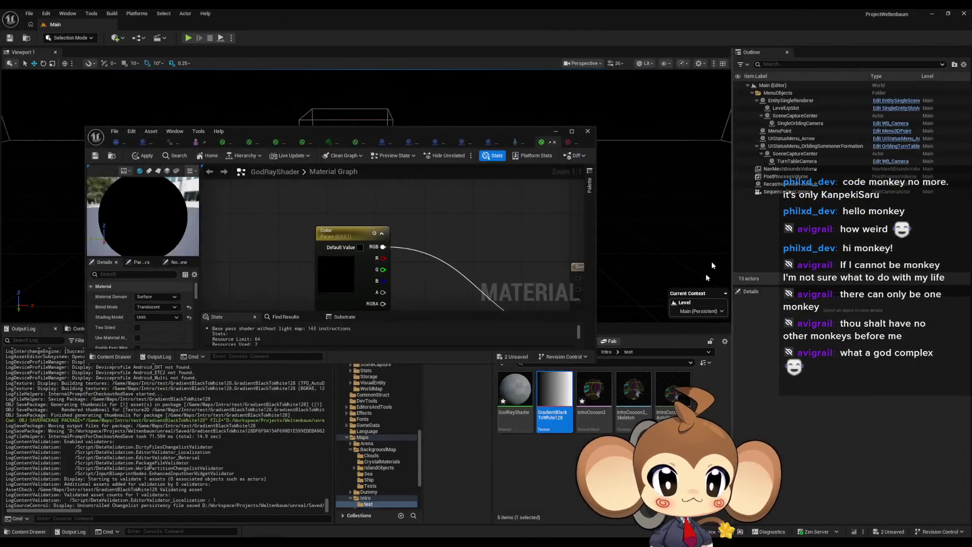
Add GradientBlackToWhite128 as a Texture Sample below the Color node, with the constant 0 node beside Color.
drag(532, 431, 420, 248)
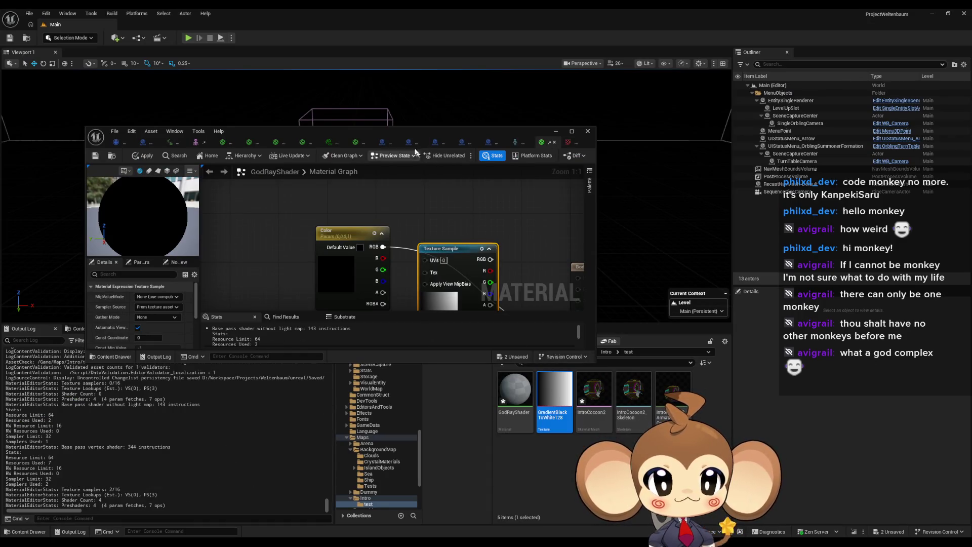
double_click(402, 129)
mouse_move(490, 178)
mouse_down()
mouse_move(373, 248)
mouse_move(371, 316)
mouse_move(431, 334)
mouse_up()
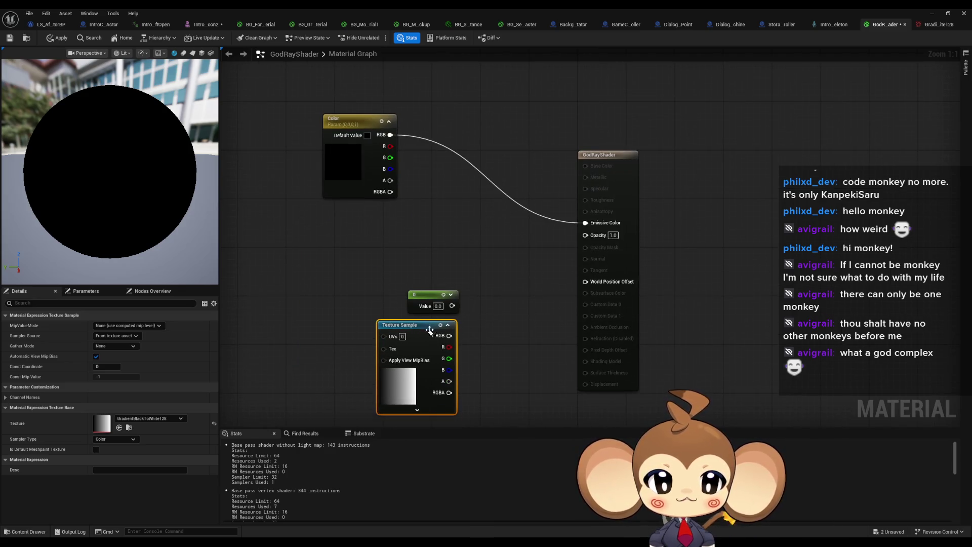
drag(423, 297, 350, 279)
drag(405, 324, 387, 318)
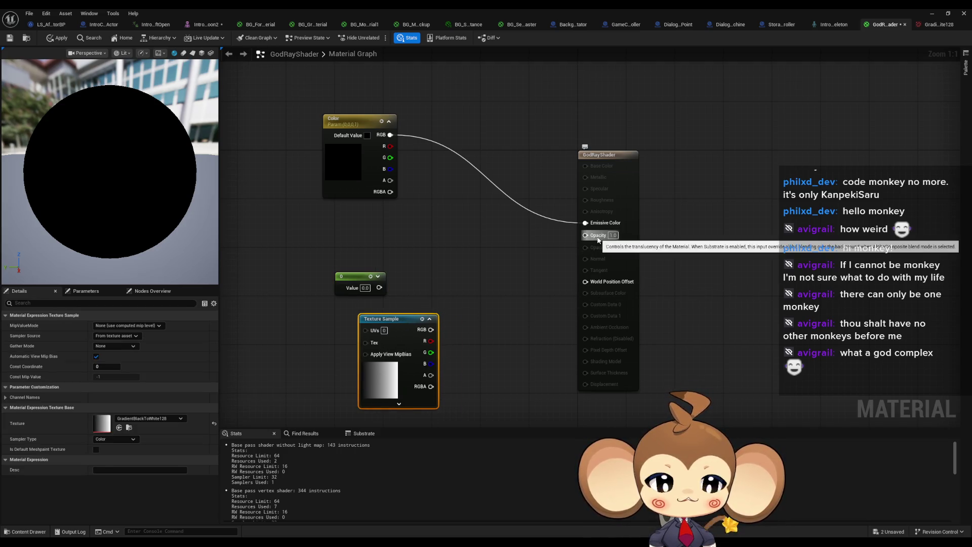
drag(433, 300, 415, 300)
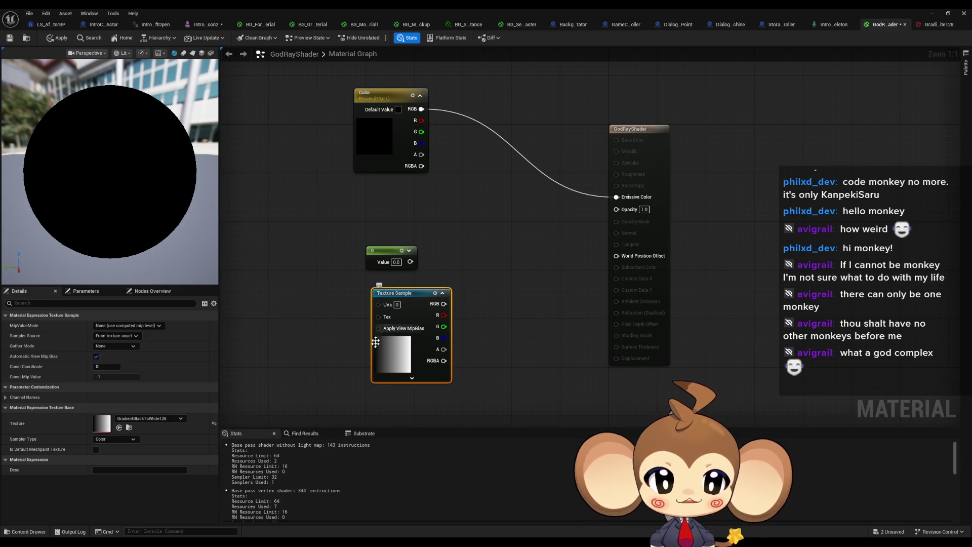
Set the Color parameter to white and convert the constant 0 node into a parameter named Opacity.
click(398, 109)
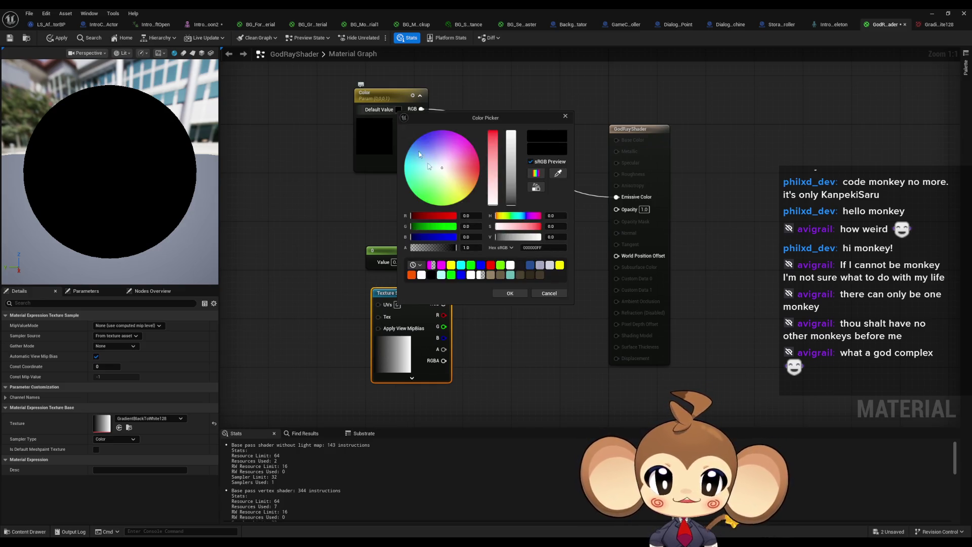
click(506, 294)
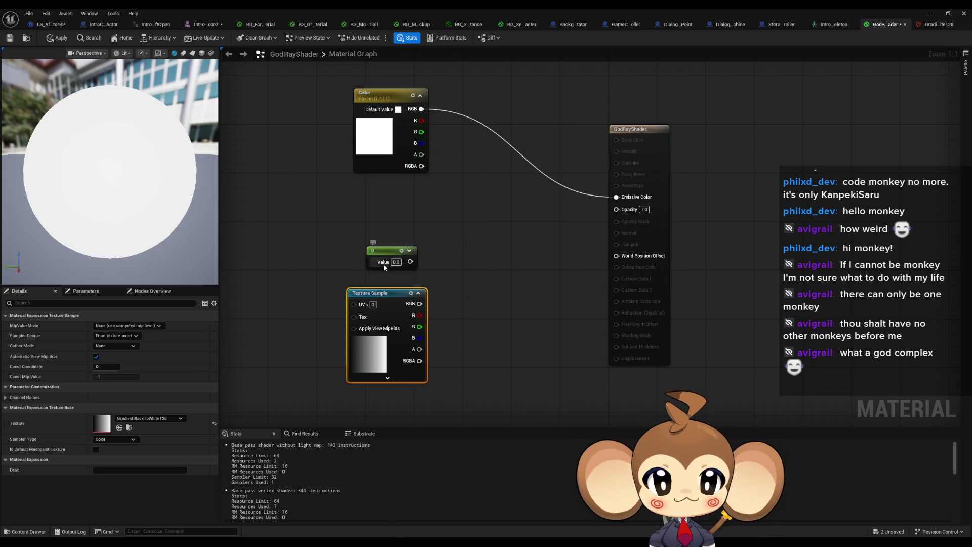
right_click(390, 254)
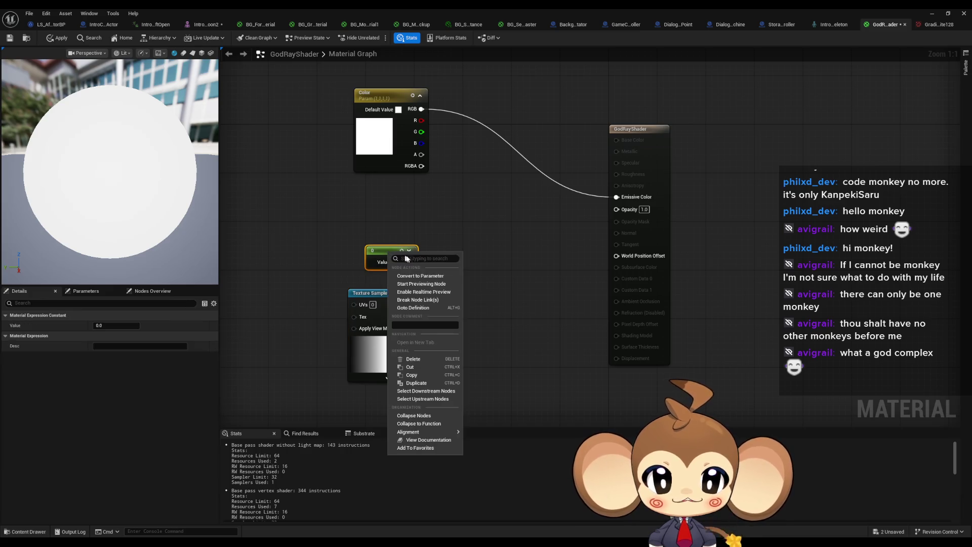
click(417, 276)
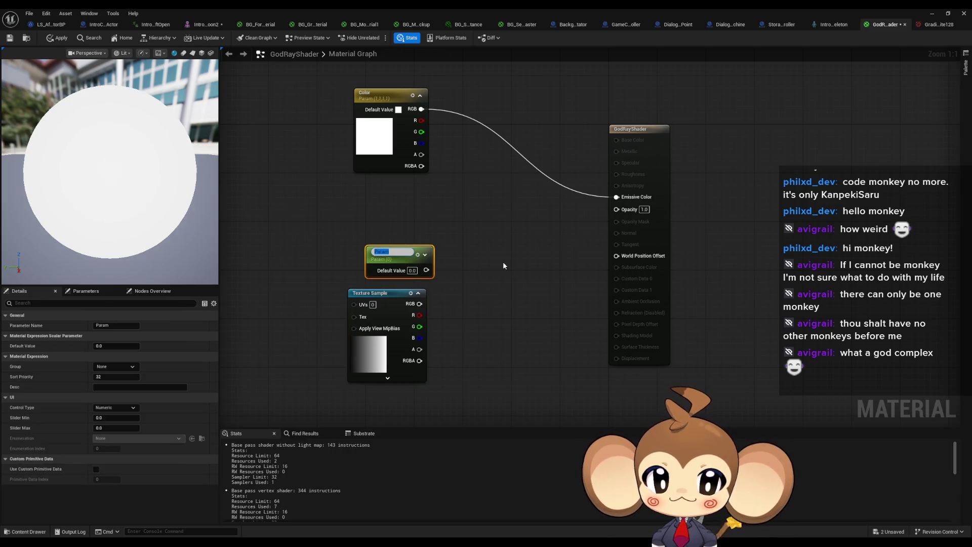
text(Opac)
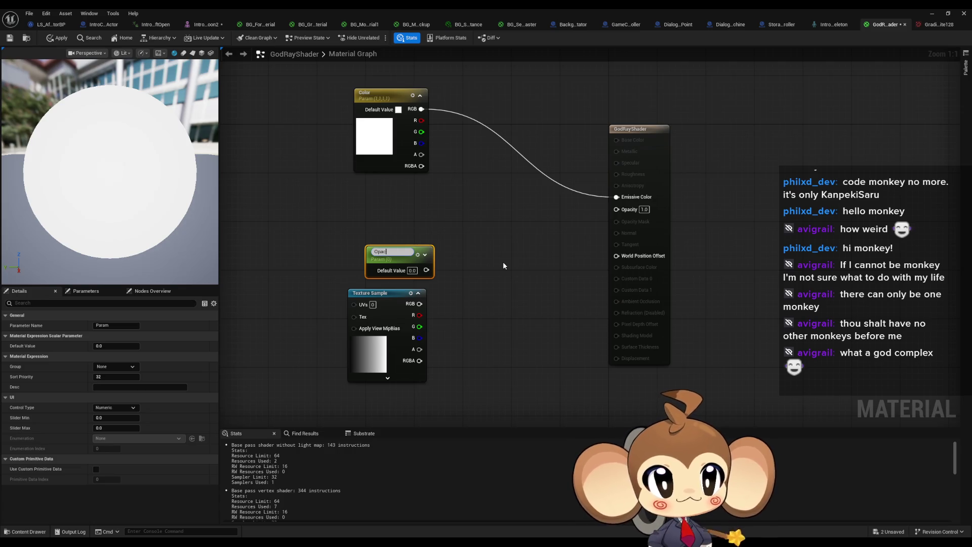
text(ity)
key(Return)
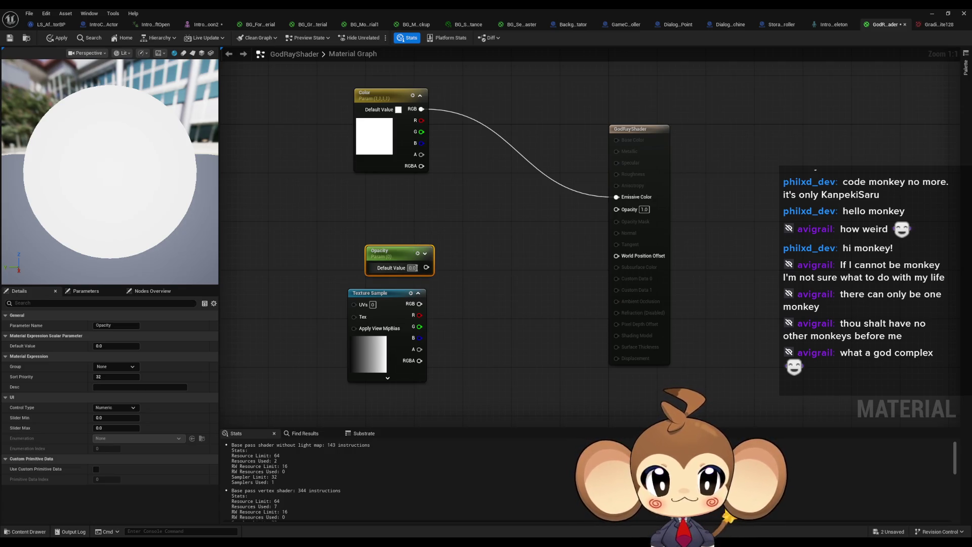
Give Opacity a default and slider maximum of 1.0 and wire it to the material's Opacity.
text(1)
click(449, 267)
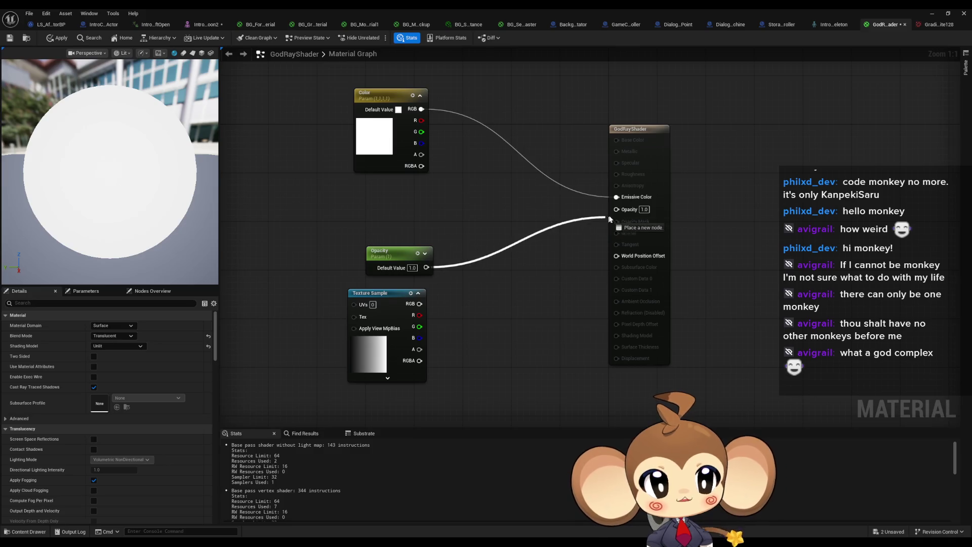
drag(604, 221, 616, 208)
click(389, 252)
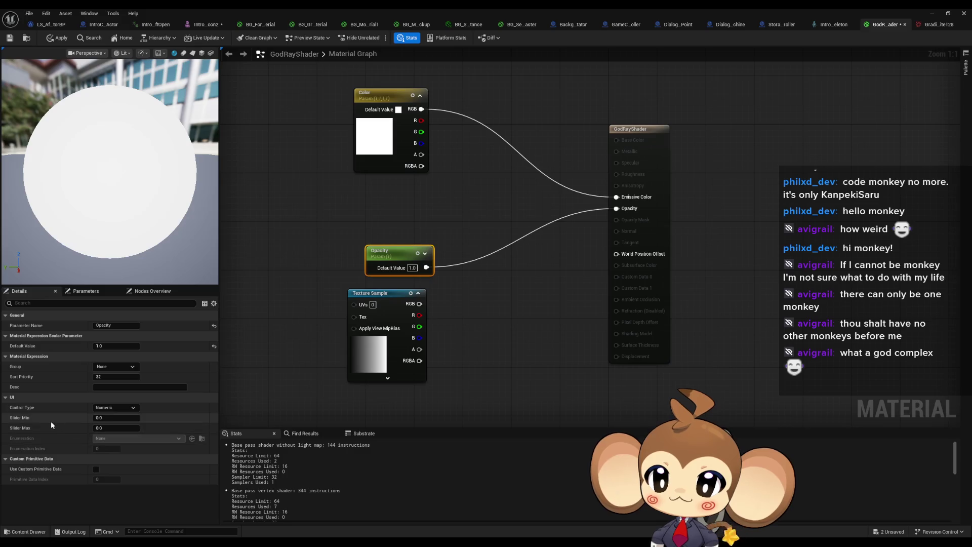
click(536, 407)
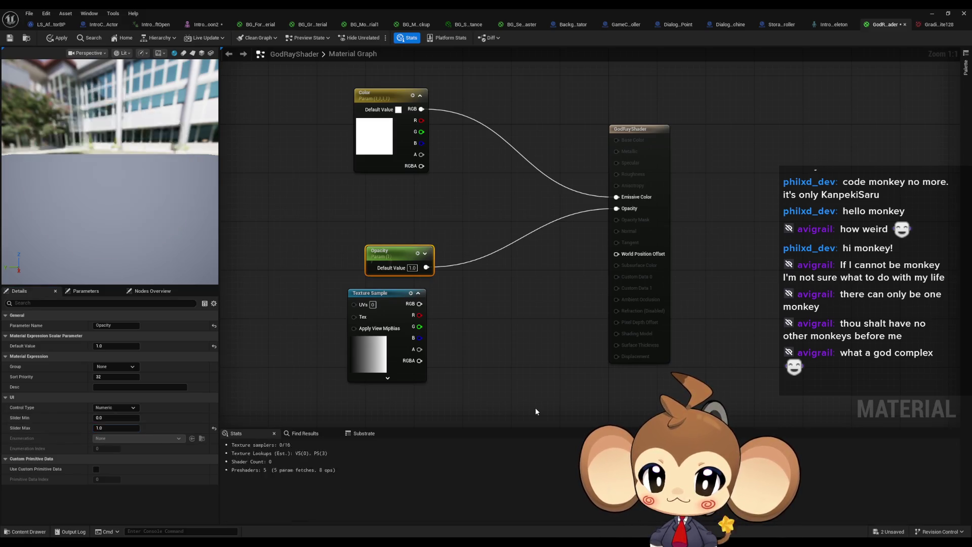
drag(374, 311, 379, 310)
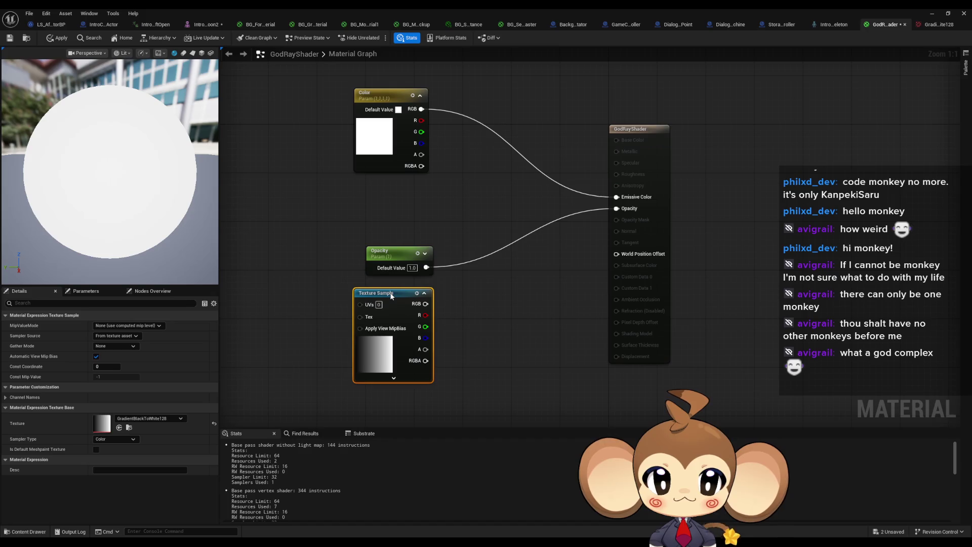
Multiply Opacity by the gradient Texture Sample's RGB and feed the result into the material's Opacity.
drag(458, 272, 459, 266)
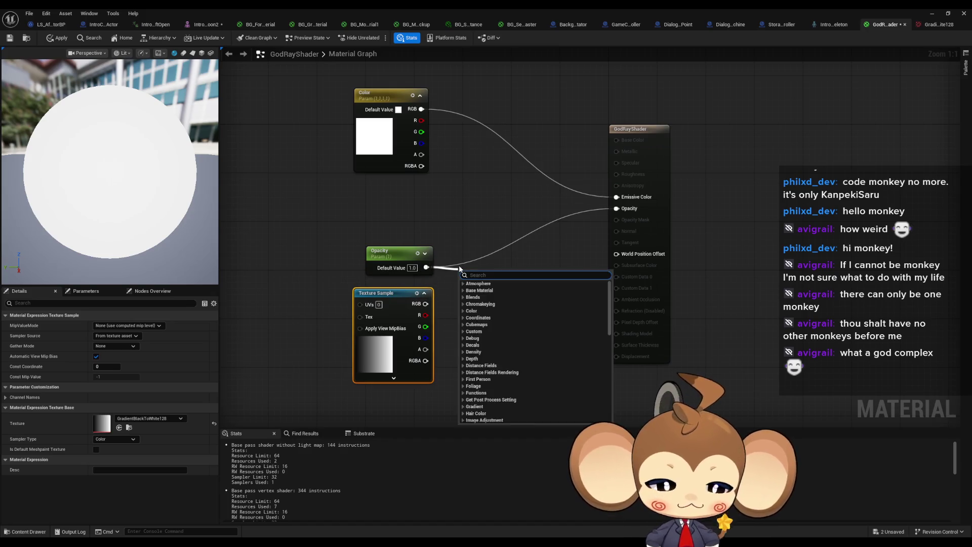
text(multiply)
key(Return)
drag(431, 312, 425, 304)
drag(571, 232, 614, 208)
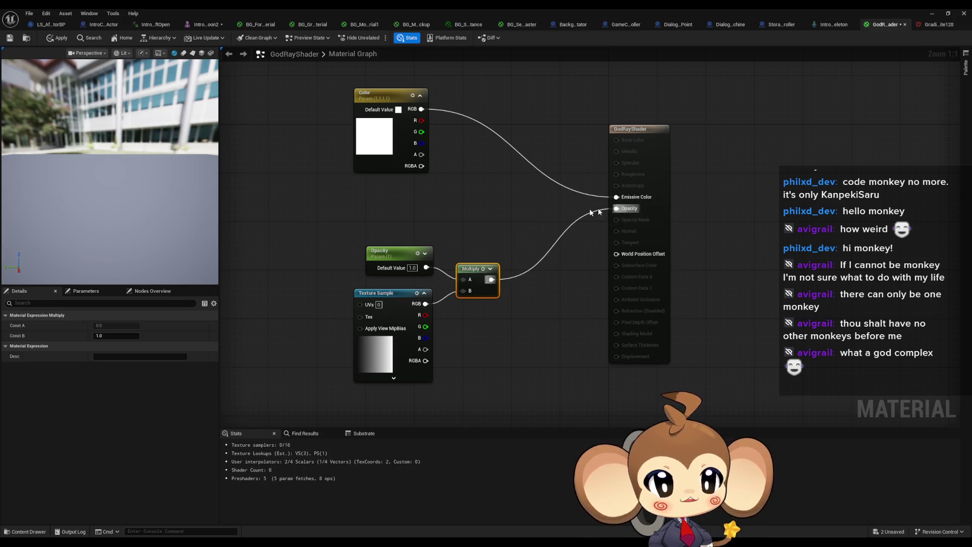
click(481, 187)
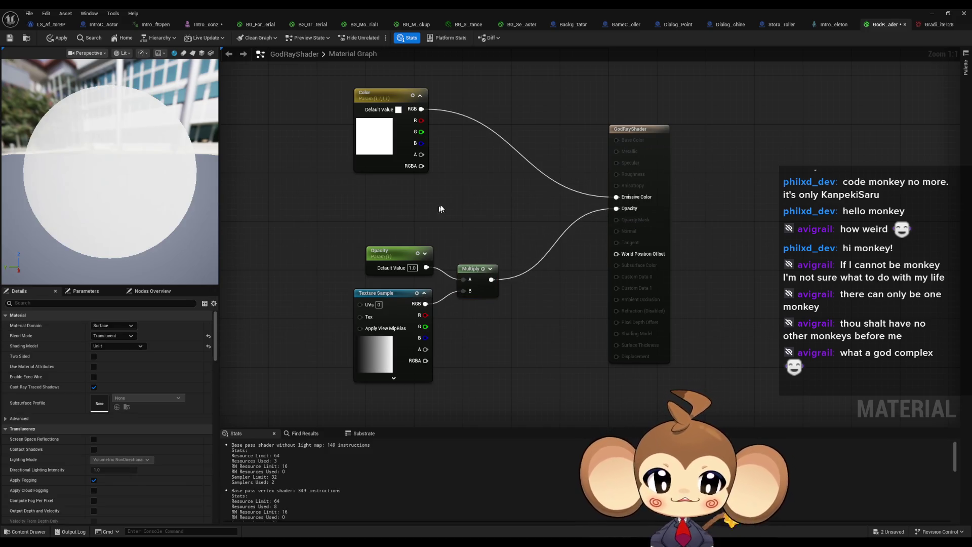
Check the sphere preview and Color settings, then apply the material changes.
mouse_move(178, 191)
mouse_down()
mouse_move(152, 191)
mouse_move(183, 191)
mouse_up()
click(375, 135)
click(226, 137)
click(60, 39)
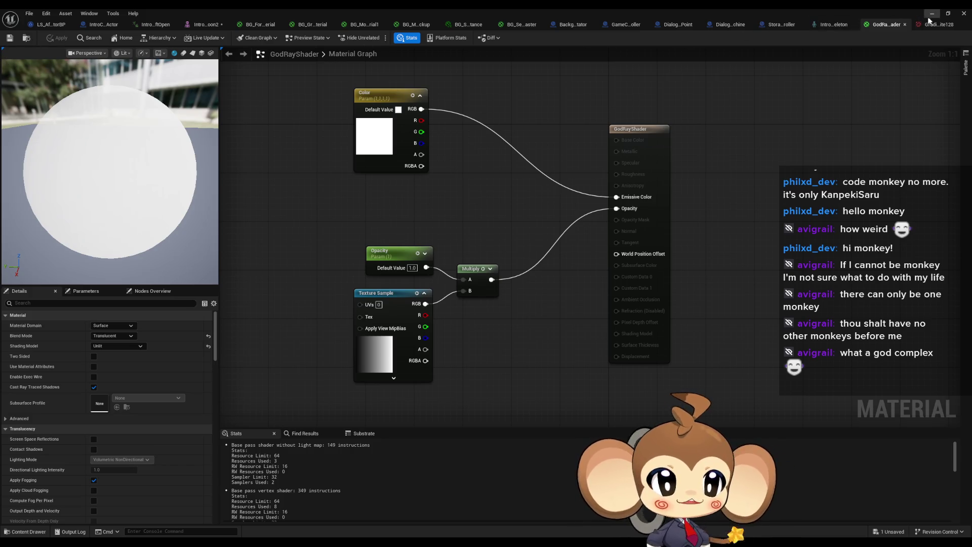
click(934, 25)
click(828, 28)
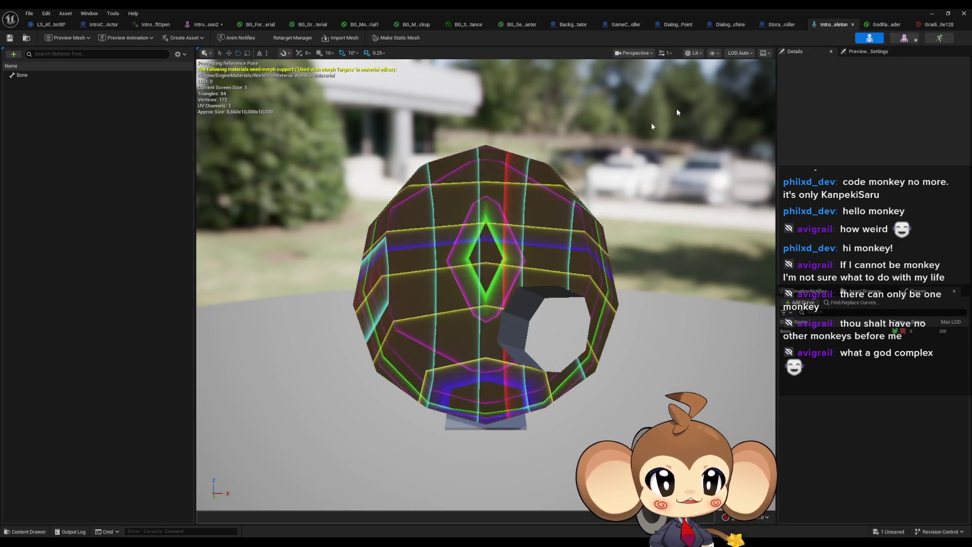
Assign GodRayShader to the IntroCocoon2 skeletal mesh's material slot and view the opening.
click(904, 39)
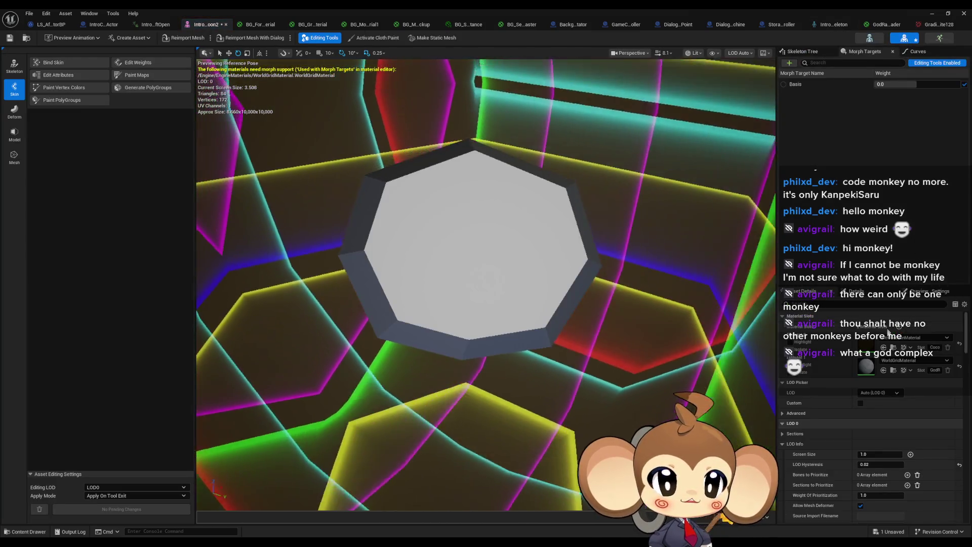
click(889, 361)
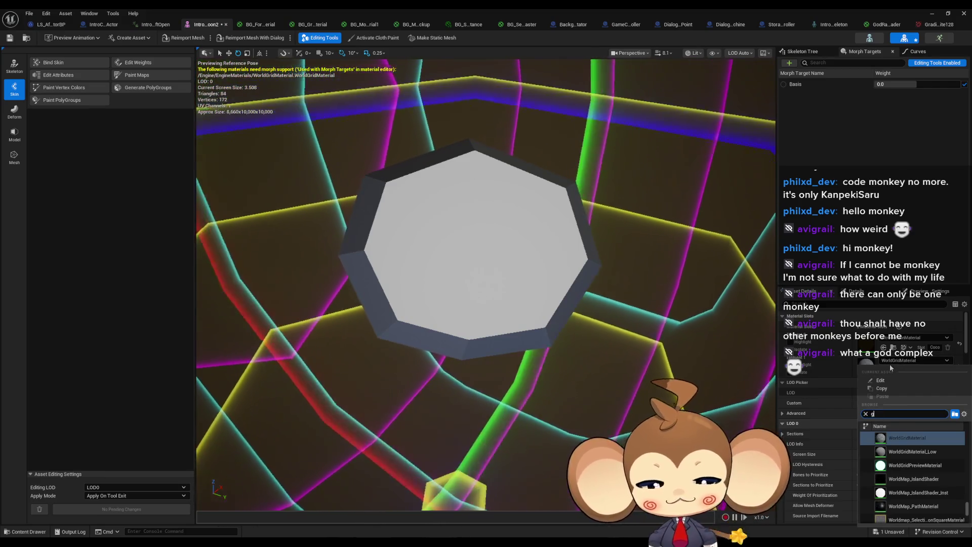
text(god)
click(922, 438)
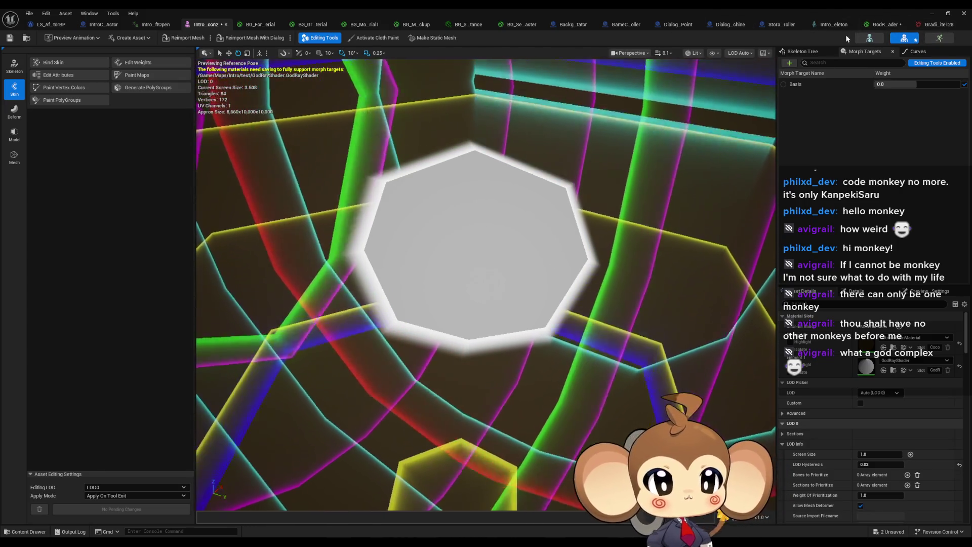
mouse_move(486, 284)
mouse_down()
mouse_move(455, 283)
mouse_move(526, 263)
mouse_up()
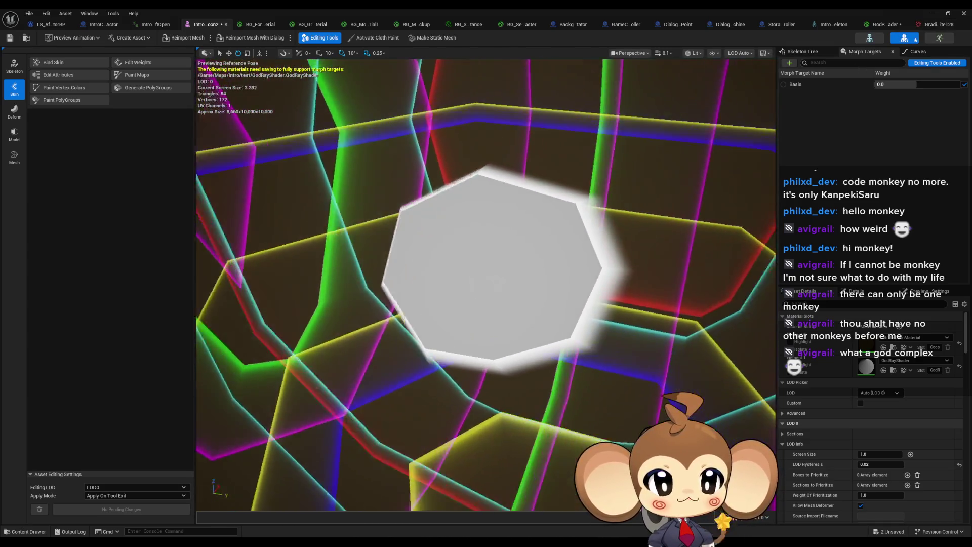
Tick Two Sided on GodRayShader, apply, and inspect the cocoon in the skeleton preview.
click(948, 25)
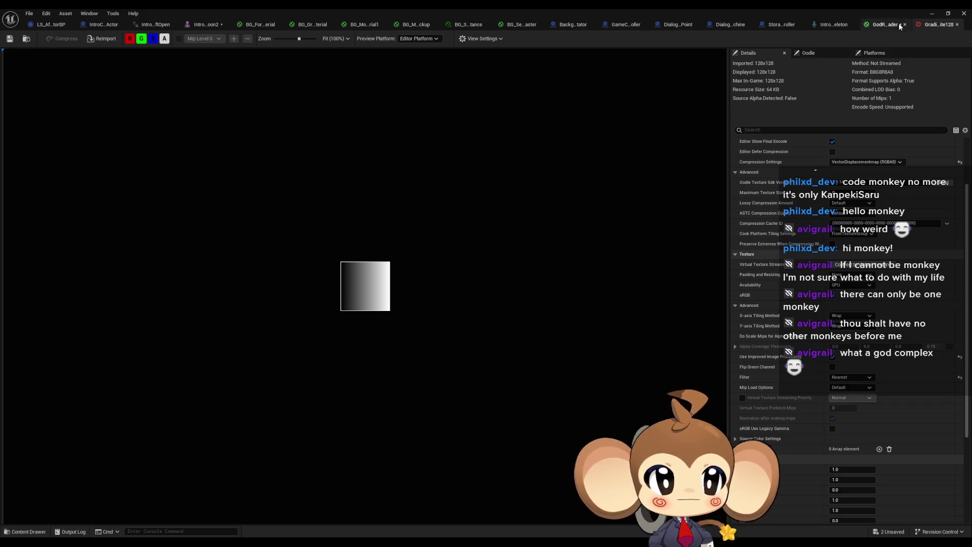
click(884, 25)
click(95, 356)
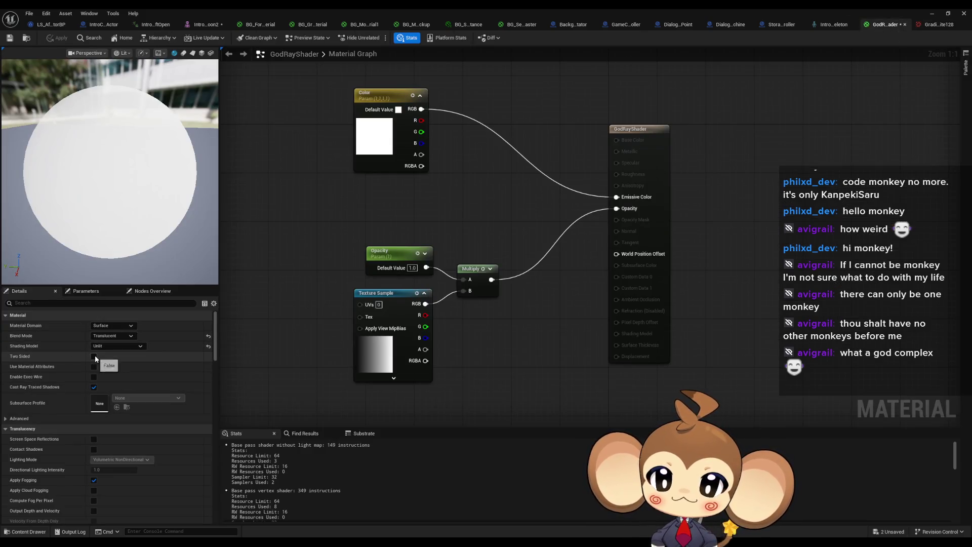
click(56, 39)
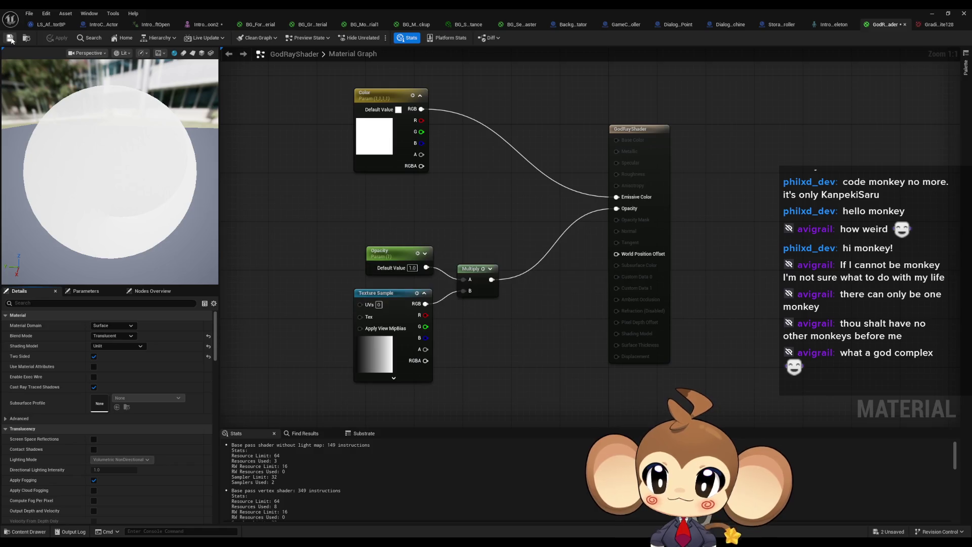
click(934, 25)
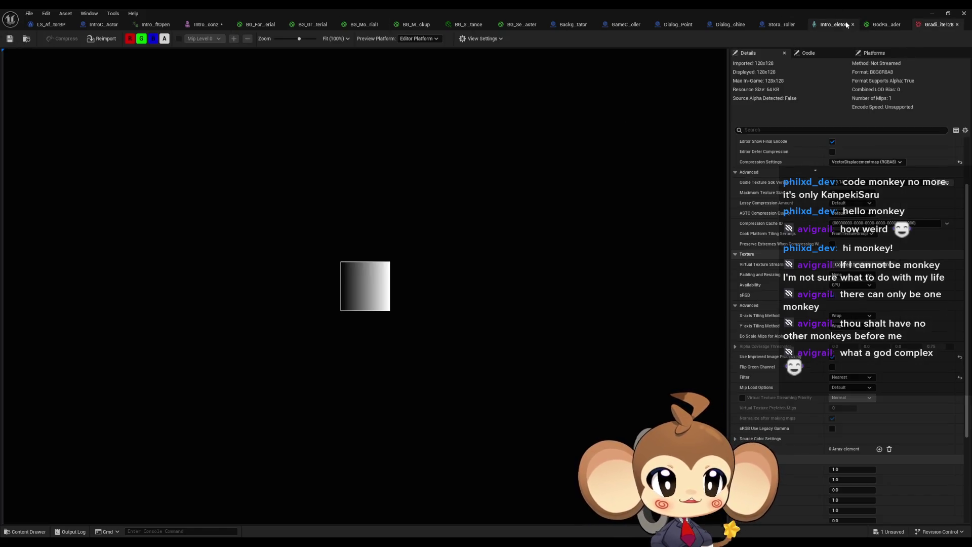
click(844, 24)
mouse_move(582, 216)
mouse_down()
mouse_move(572, 192)
mouse_move(582, 216)
mouse_up()
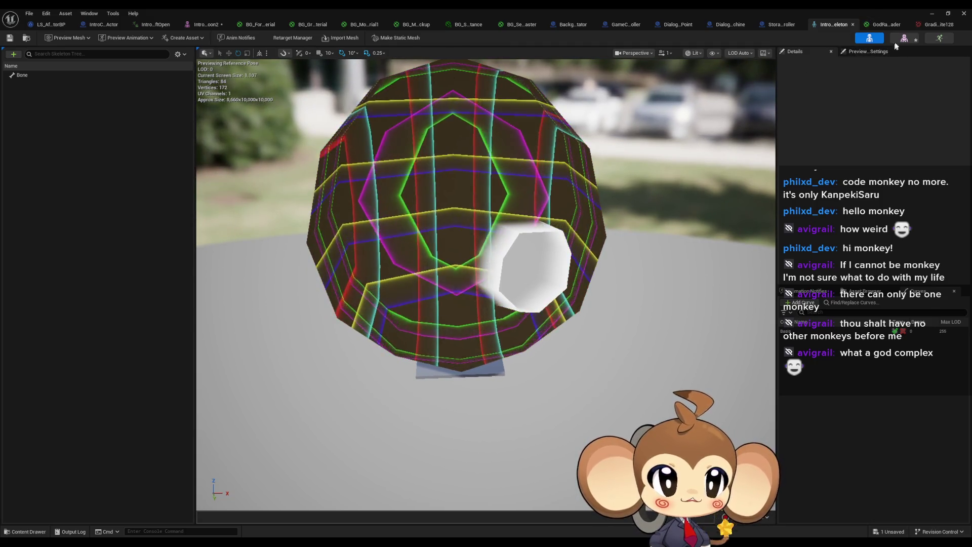
Raise the cocoon's Basis morph target weight, reset it to 0.0, and save the mesh with Ctrl+S.
click(904, 38)
mouse_move(486, 283)
mouse_down()
mouse_move(618, 301)
mouse_move(536, 281)
mouse_up()
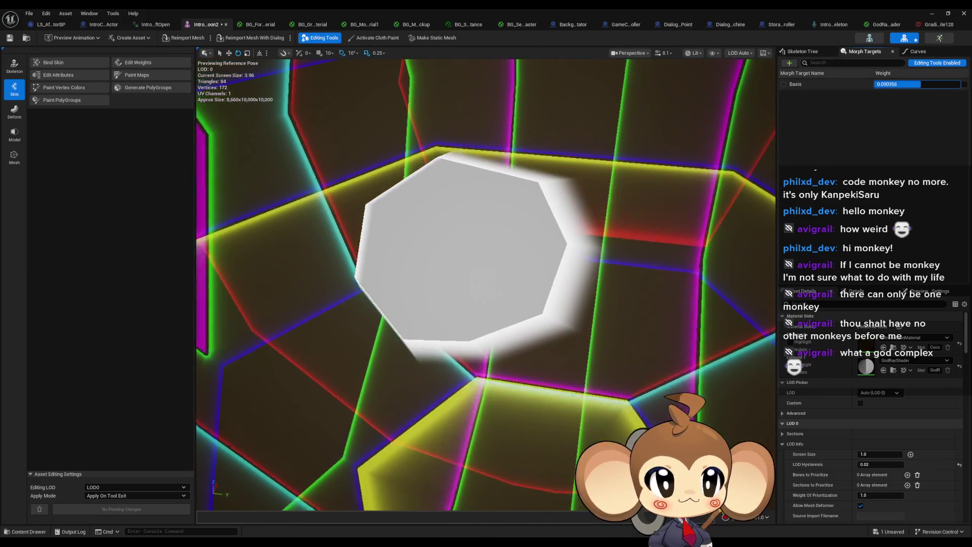
drag(891, 84, 935, 84)
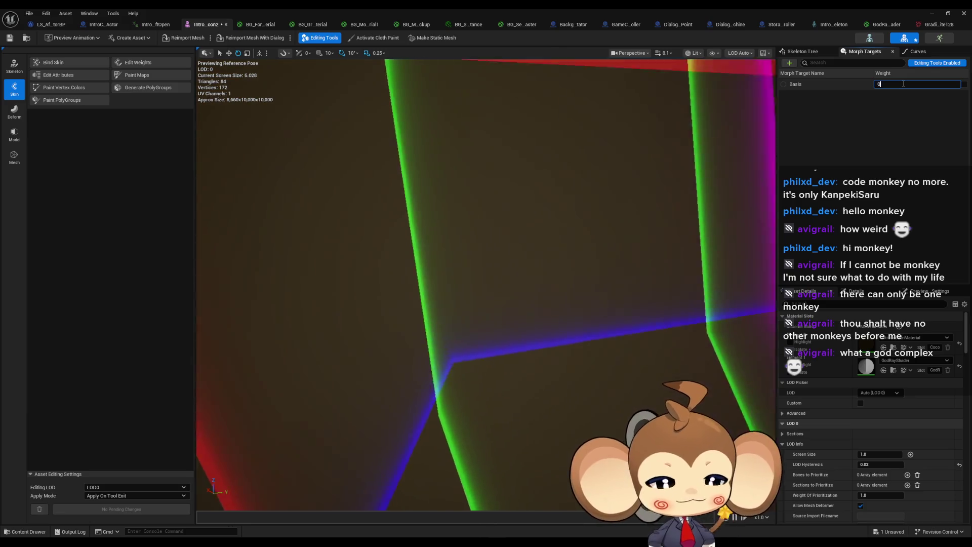
drag(901, 84, 878, 84)
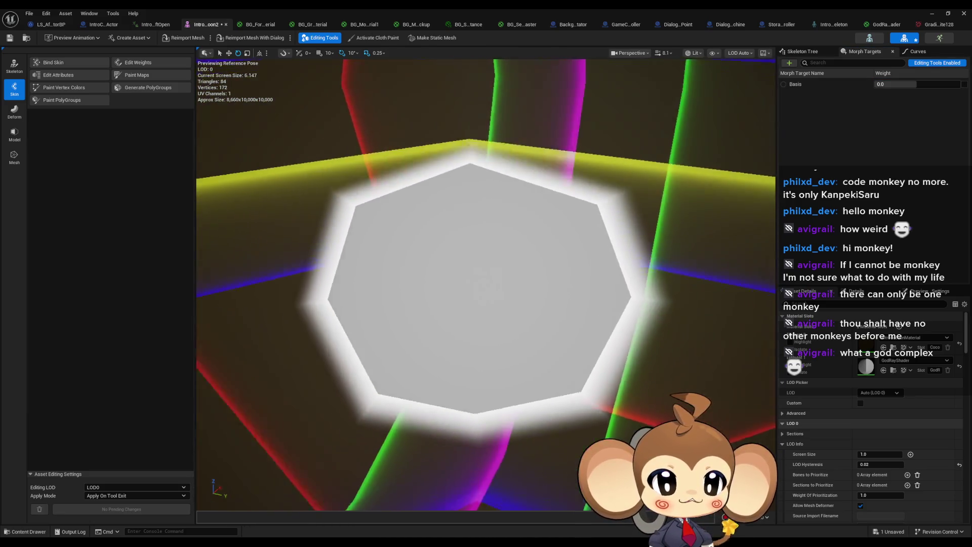
key(ctrl+s)
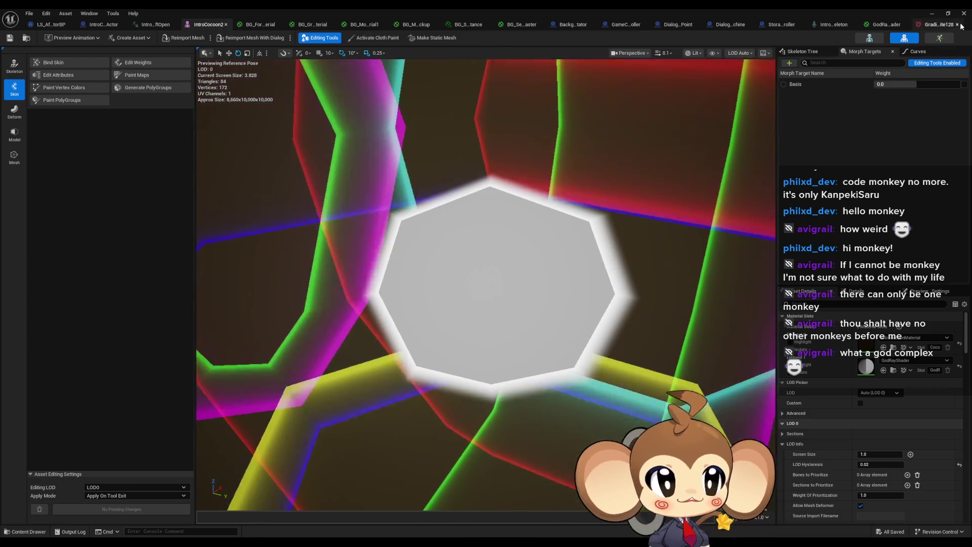
click(934, 13)
Play the Main level, leave fullscreen with F11, and eject from the player with F8.
click(195, 40)
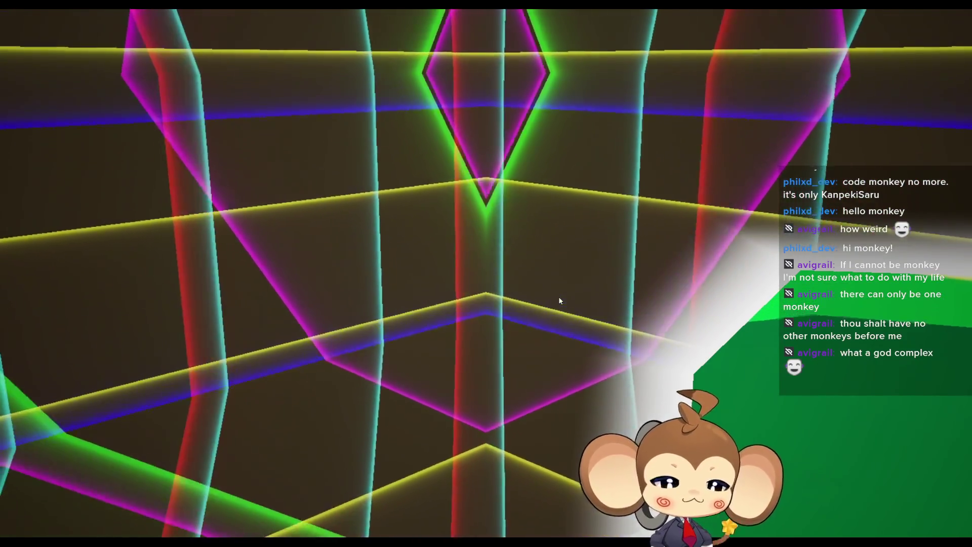
key(F11)
key(F8)
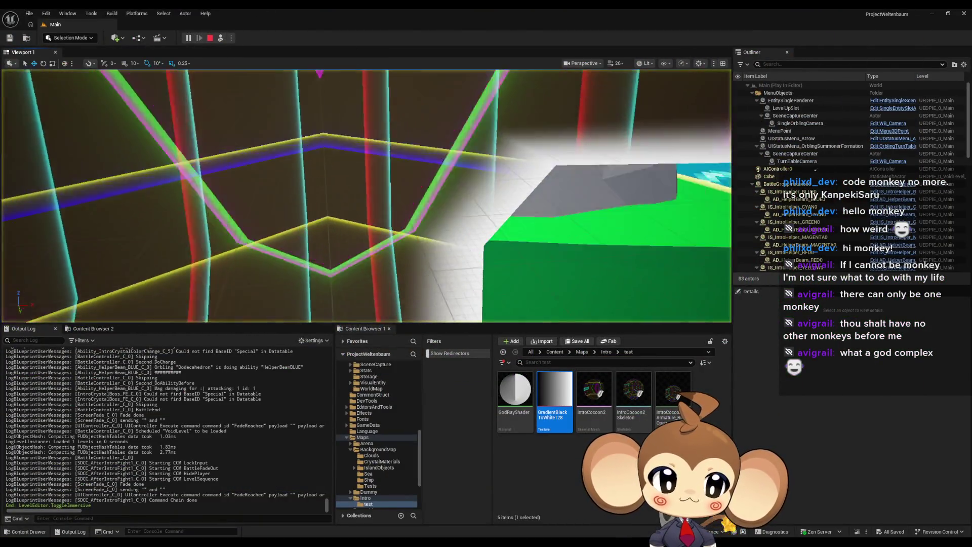
In fullscreen, fly out through the cocoon's glowing opening toward the shore, then face the sphere.
key(F11)
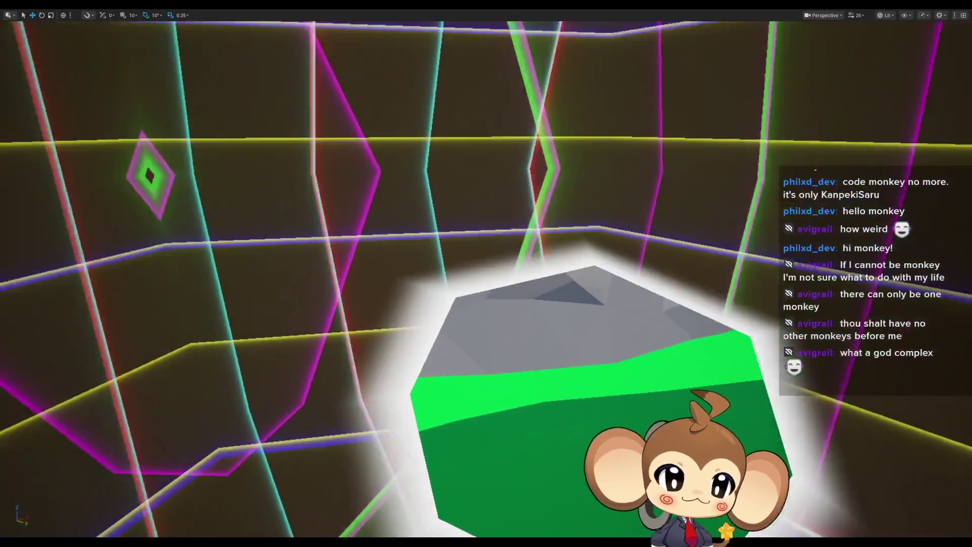
key(w)
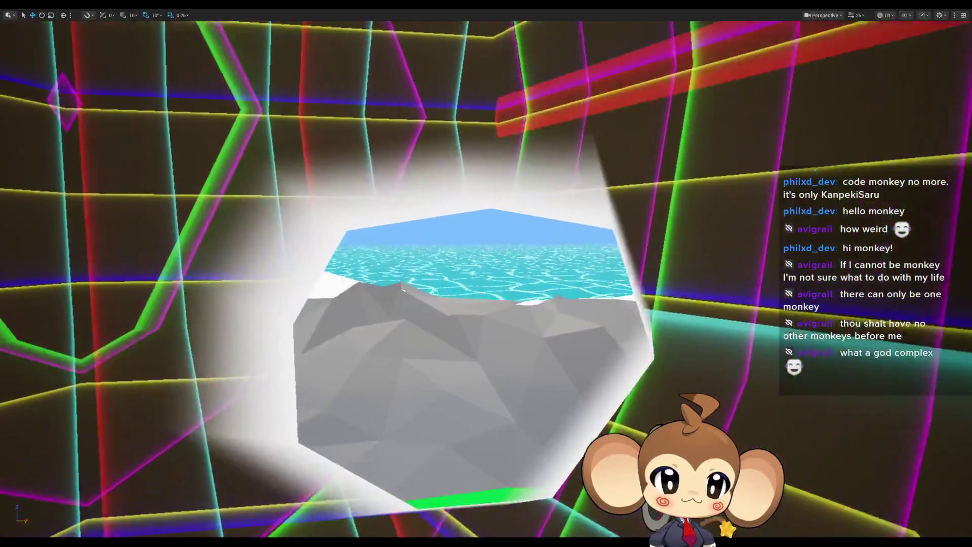
key(w)
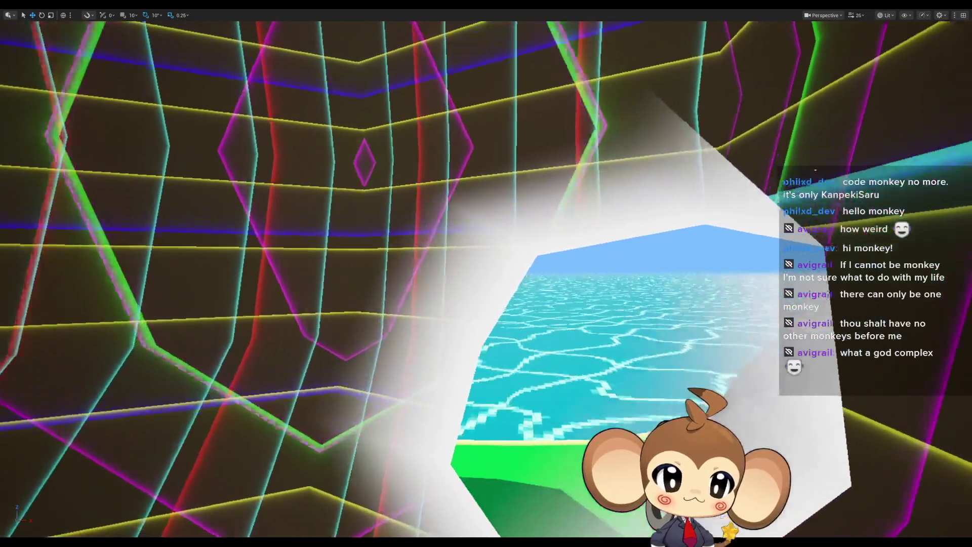
key(s)
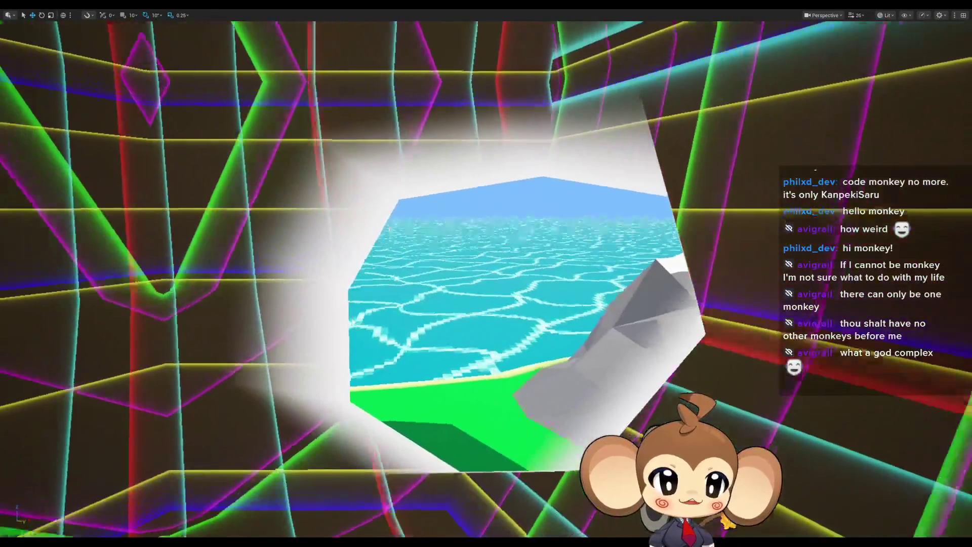
key(w)
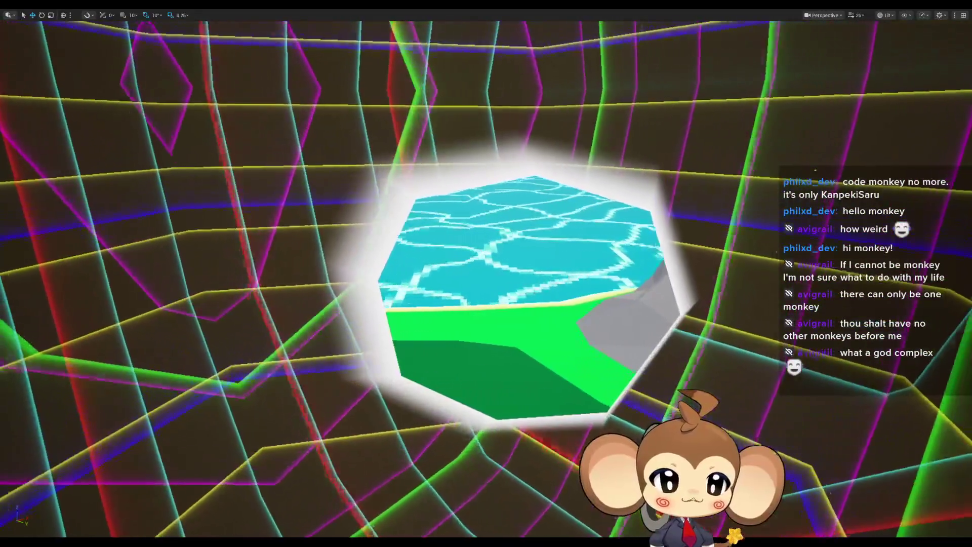
key(w)
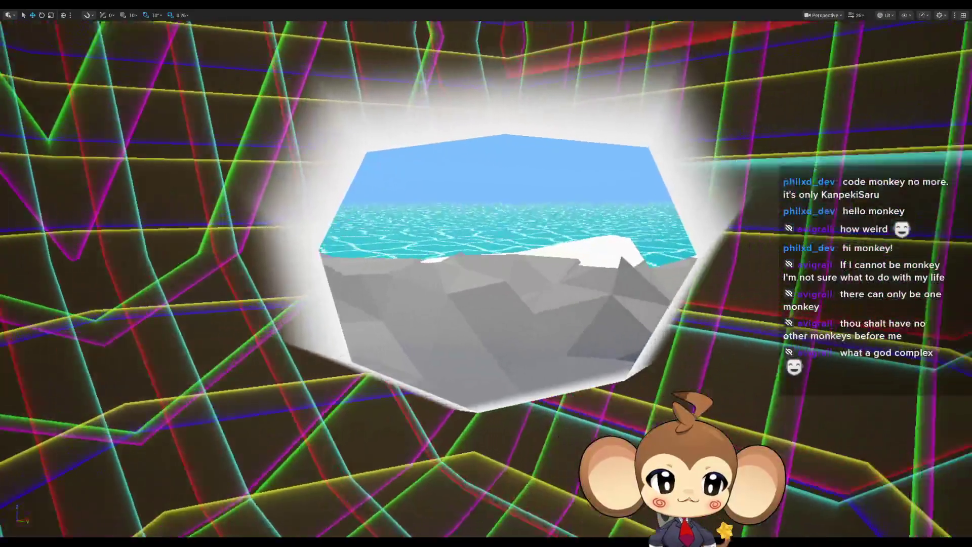
key(w)
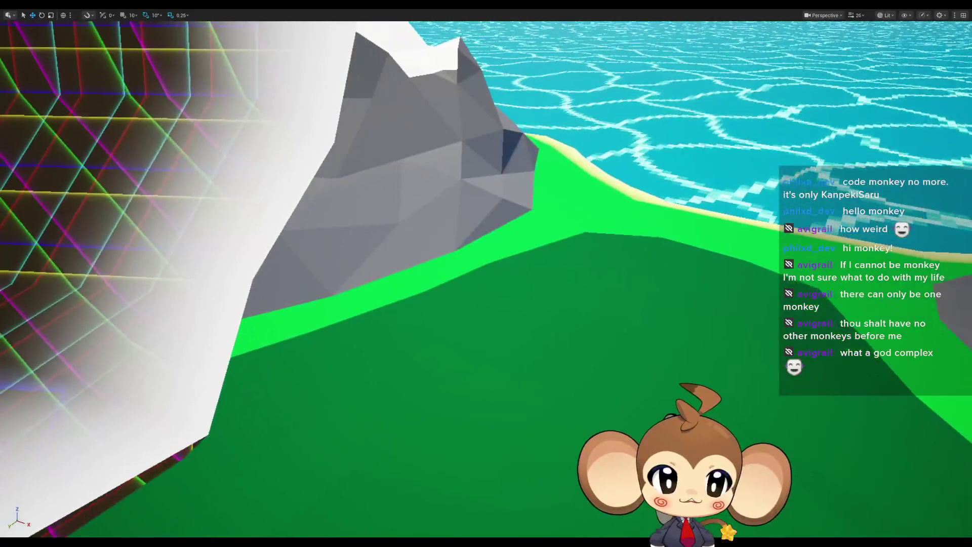
key(s)
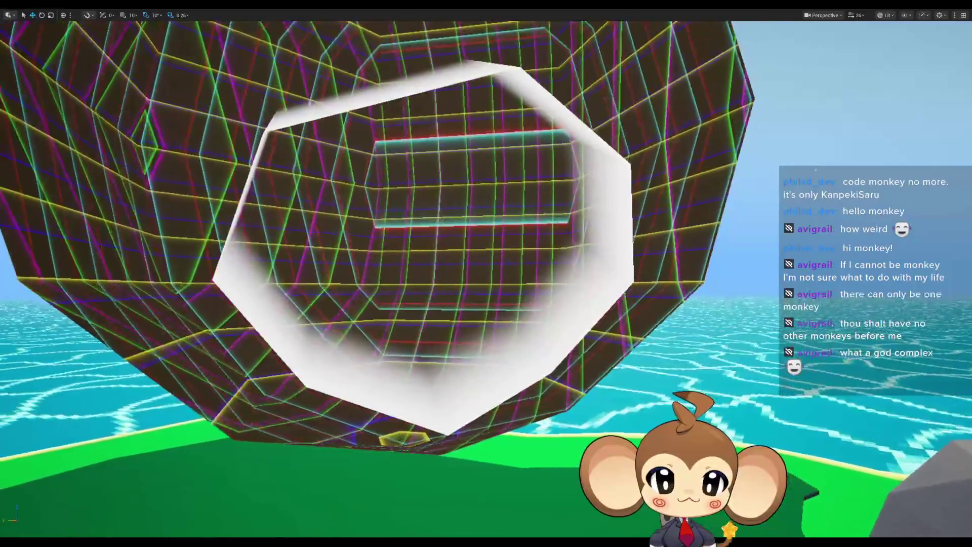
Select Mountain2 beside the cocoon, frame it with F, and restore the editor layout.
key(s)
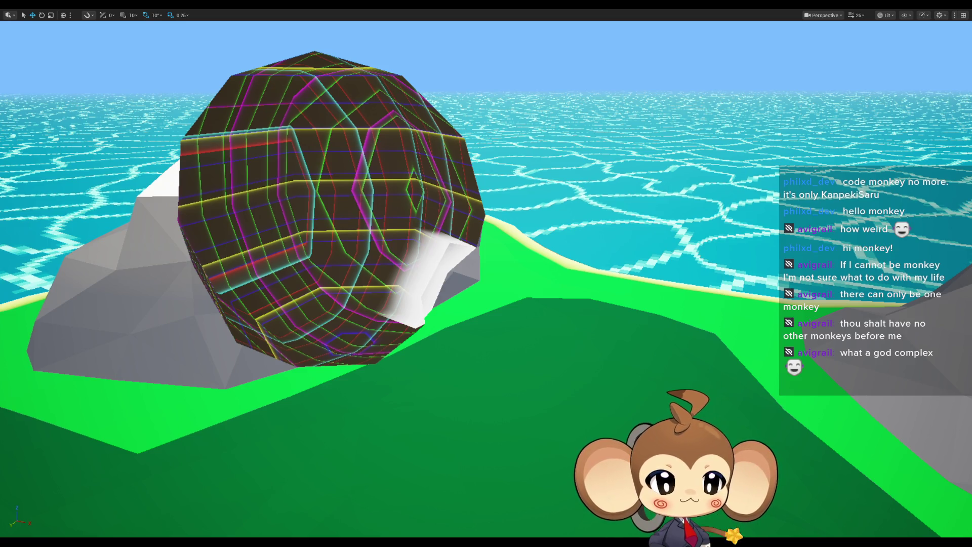
right_click(610, 249)
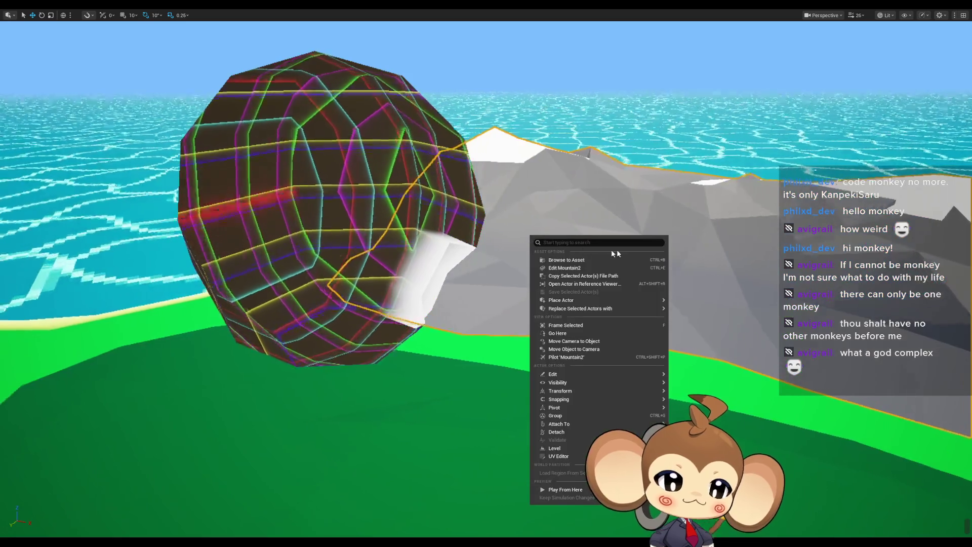
key(w)
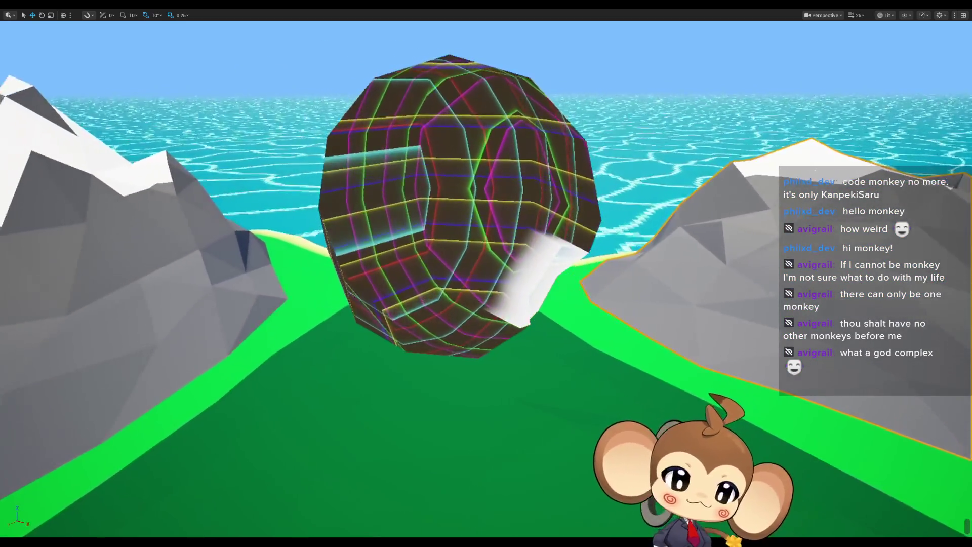
key(f)
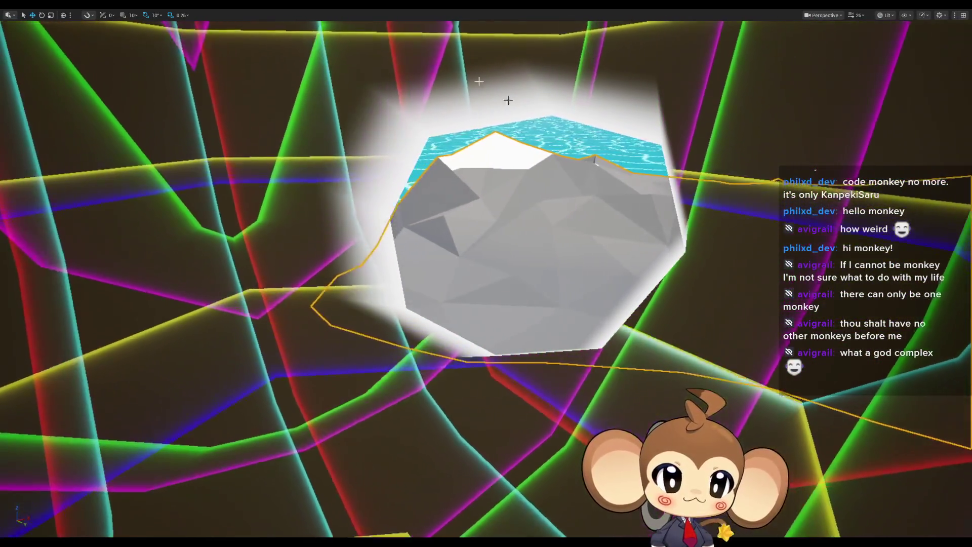
key(F11)
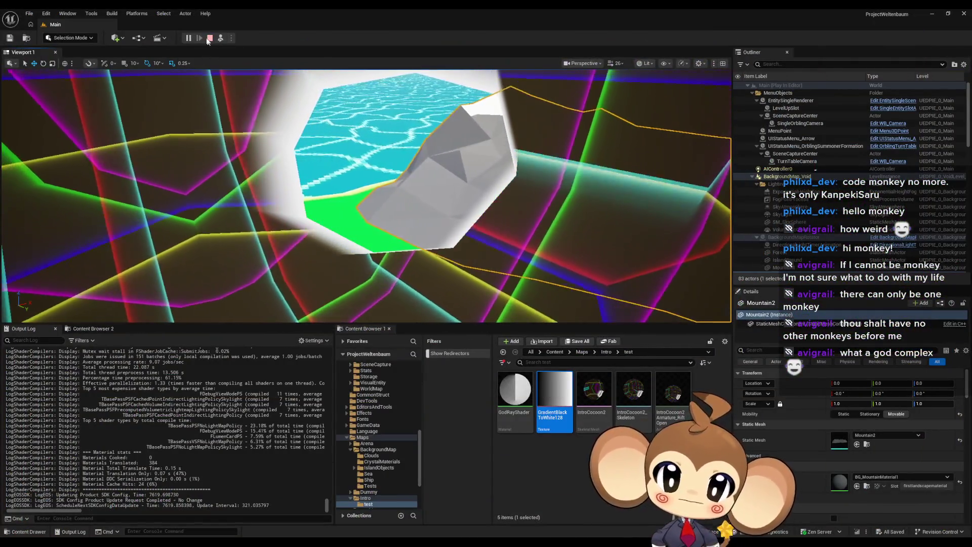
Stop and replay the level, then view the crystal inside the cocoon full-screen.
click(209, 38)
click(193, 39)
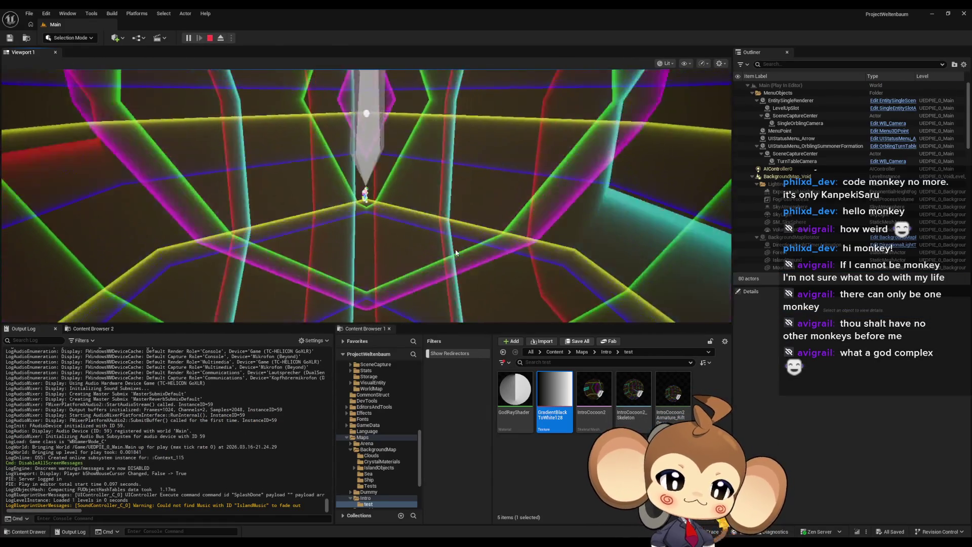
key(F11)
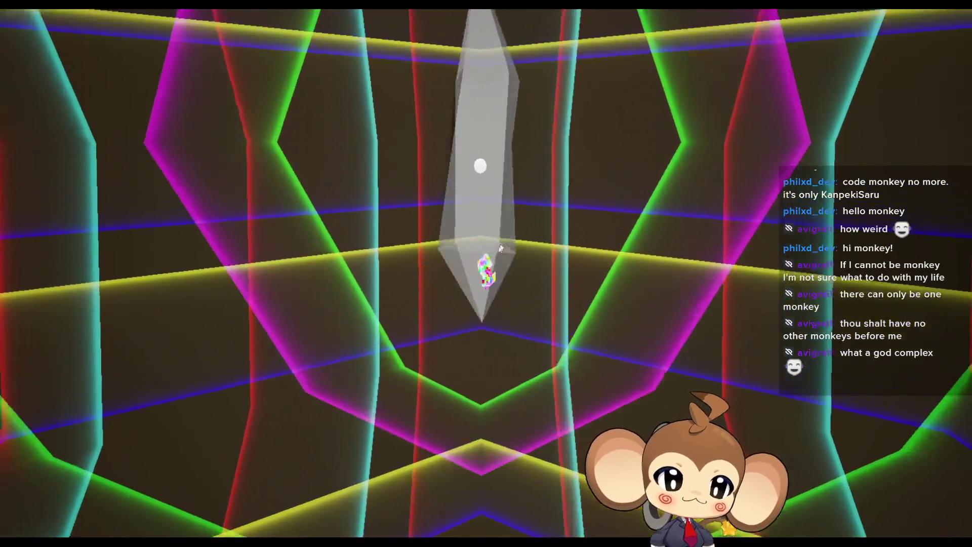
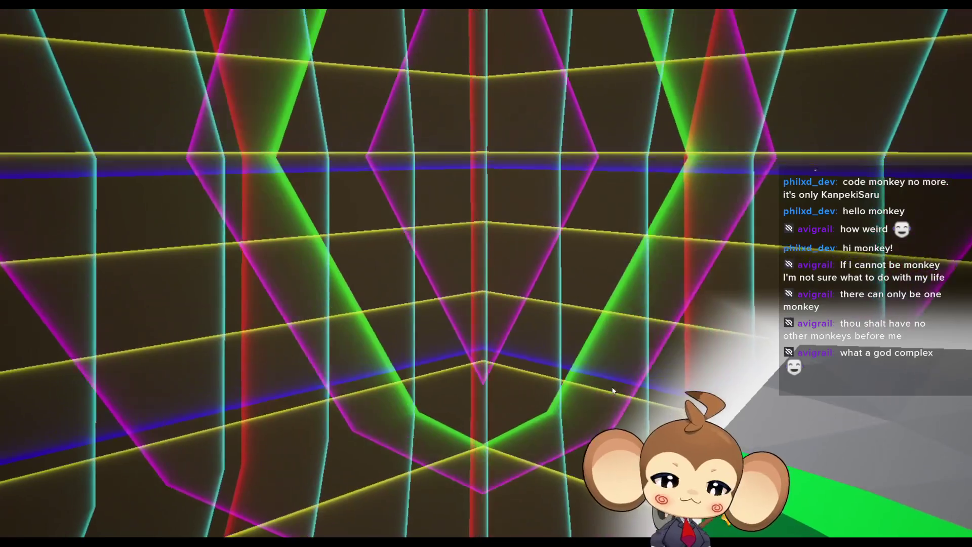
Exit fullscreen, stop the current Play-In-Editor session and start a fresh one to replay the Void intro.
key(F11)
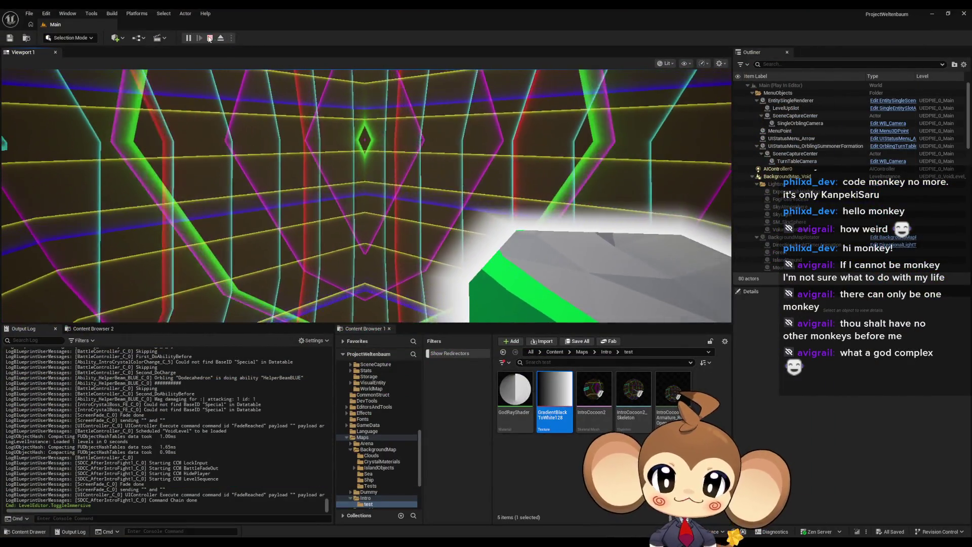
click(209, 38)
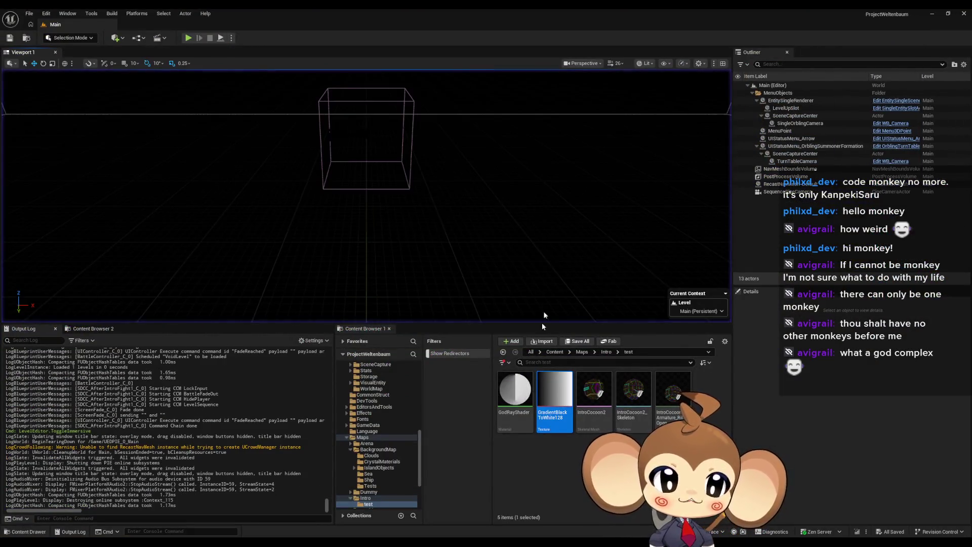
click(188, 38)
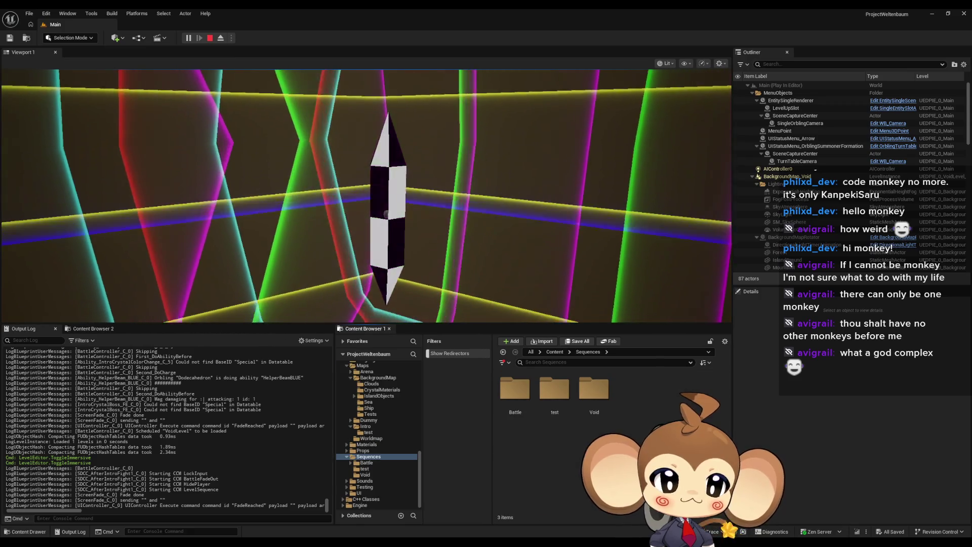
Open LS_AfterIntroBattle1_SubSequence from the Sequences > Void folder in Sequencer.
double_click(594, 388)
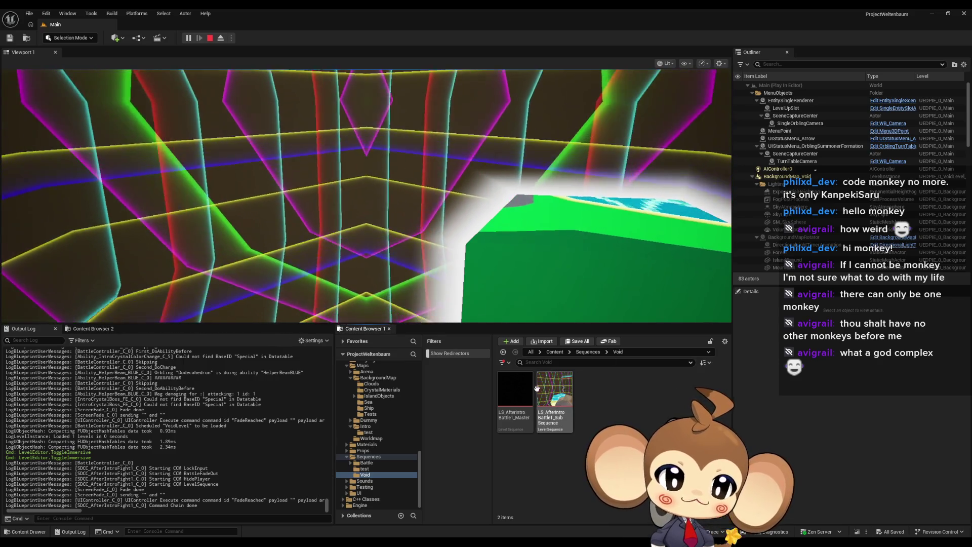
mouse_move(551, 394)
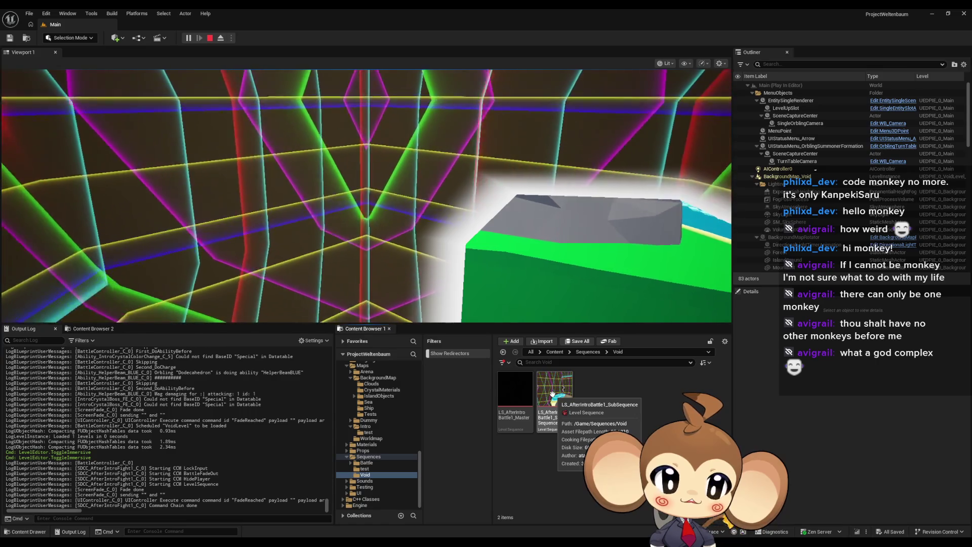
click(553, 393)
double_click(554, 397)
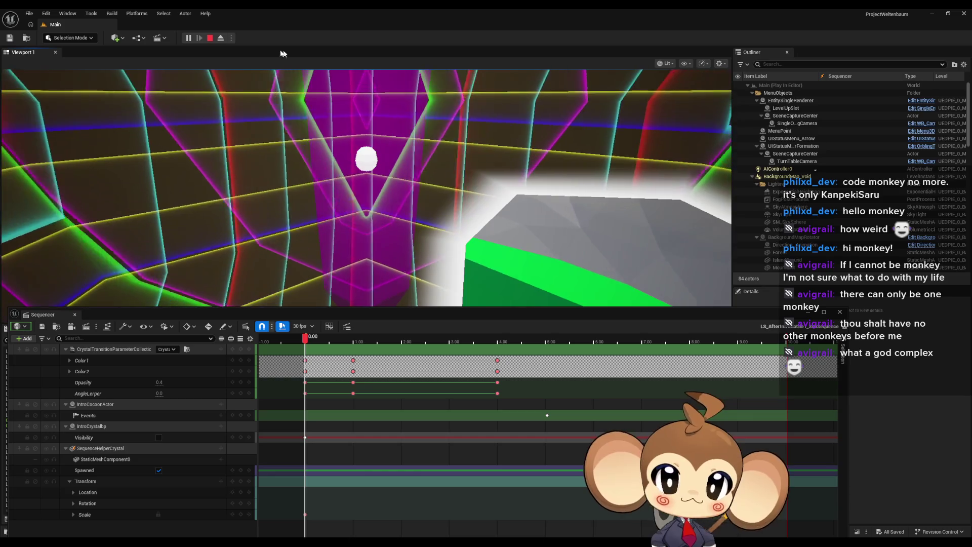
Eject from the player with F8 to inspect the crystal freely, then close Sequencer.
key(F8)
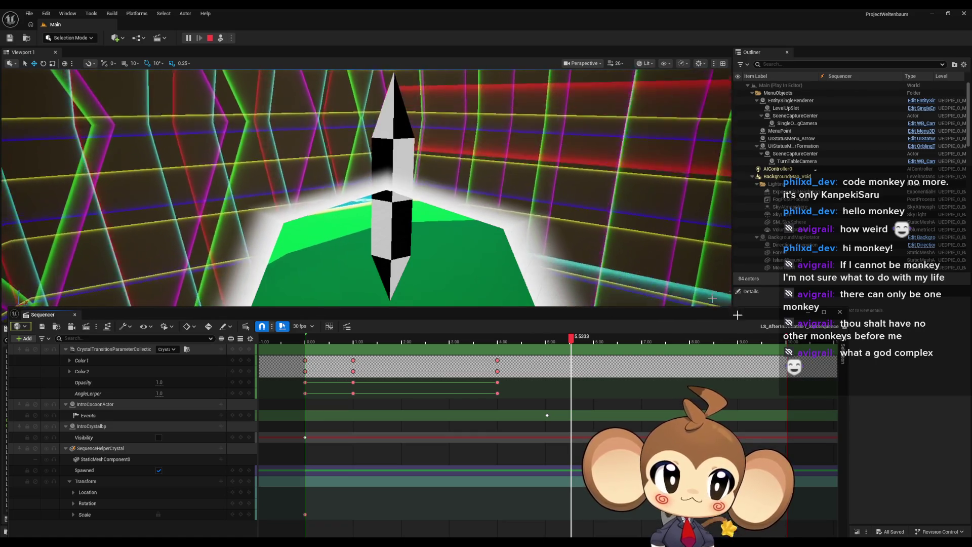
click(74, 314)
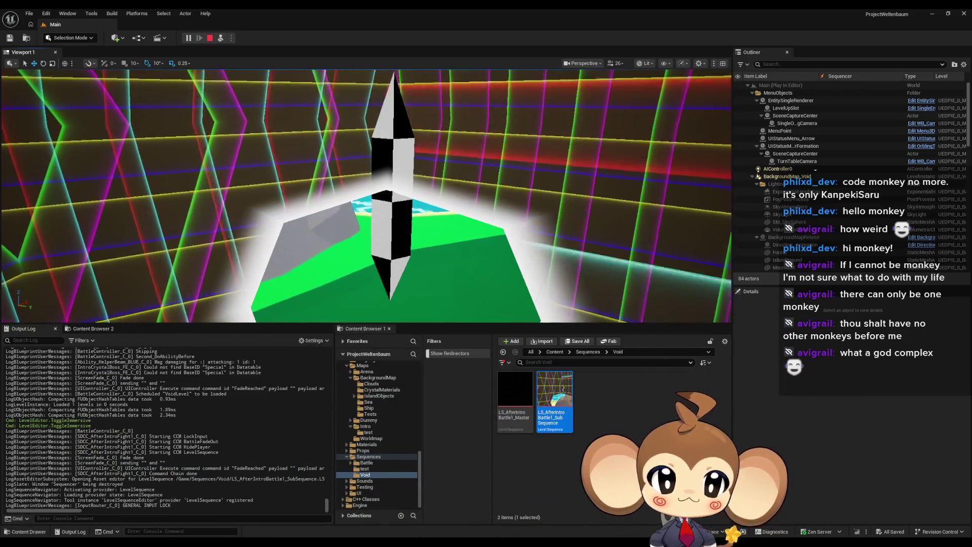
Bring up the GodRayShader material graph and scroll its Details down to the translucency settings.
mouse_move(362, 543)
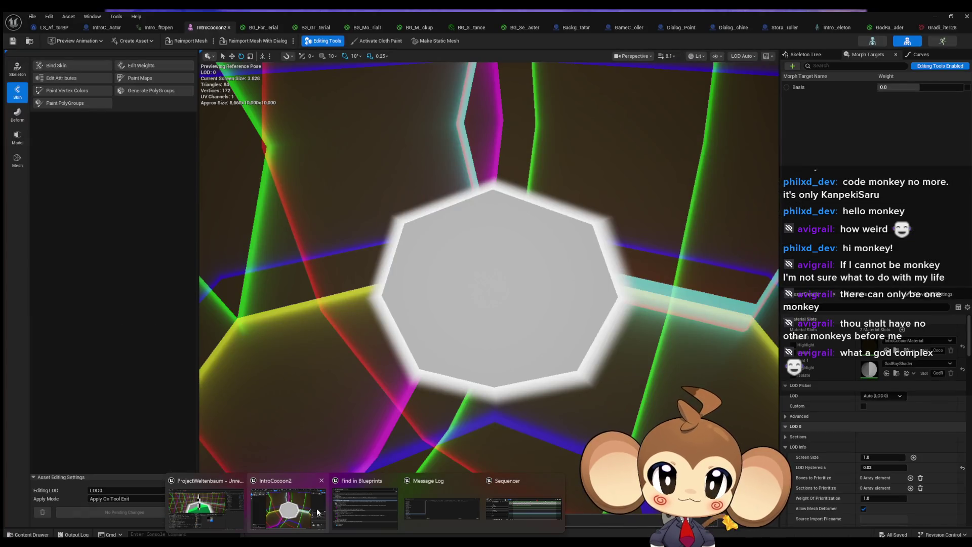
click(317, 512)
click(933, 26)
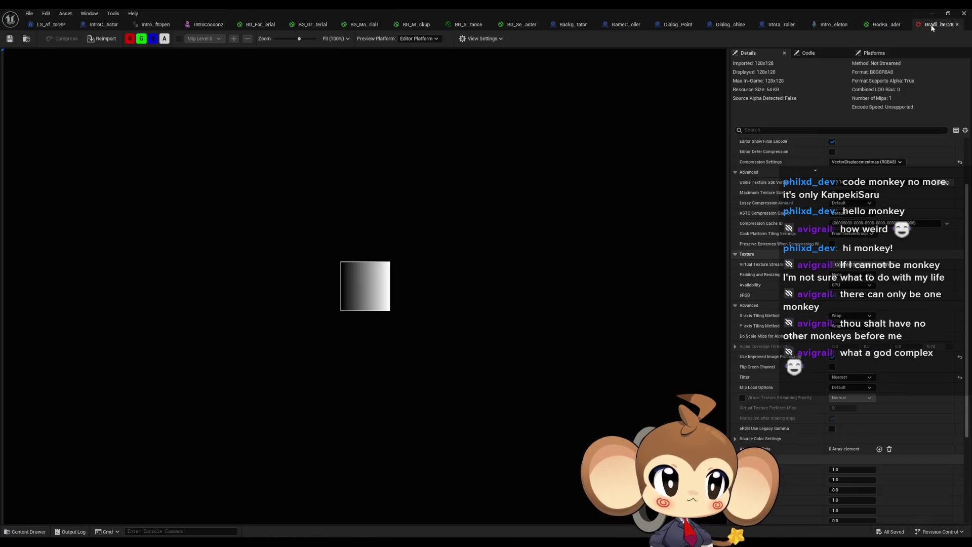
click(888, 25)
drag(433, 184, 426, 208)
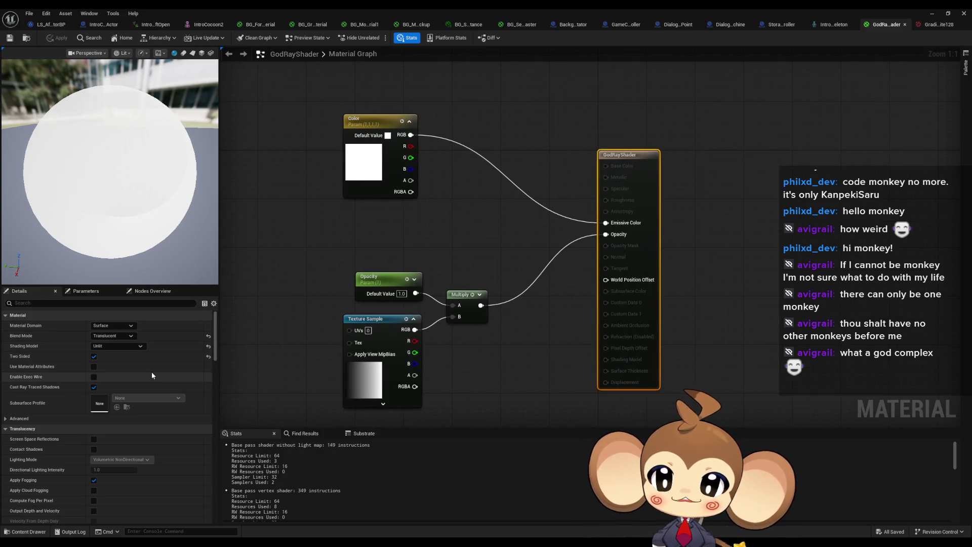
scroll(161, 367, down, 2)
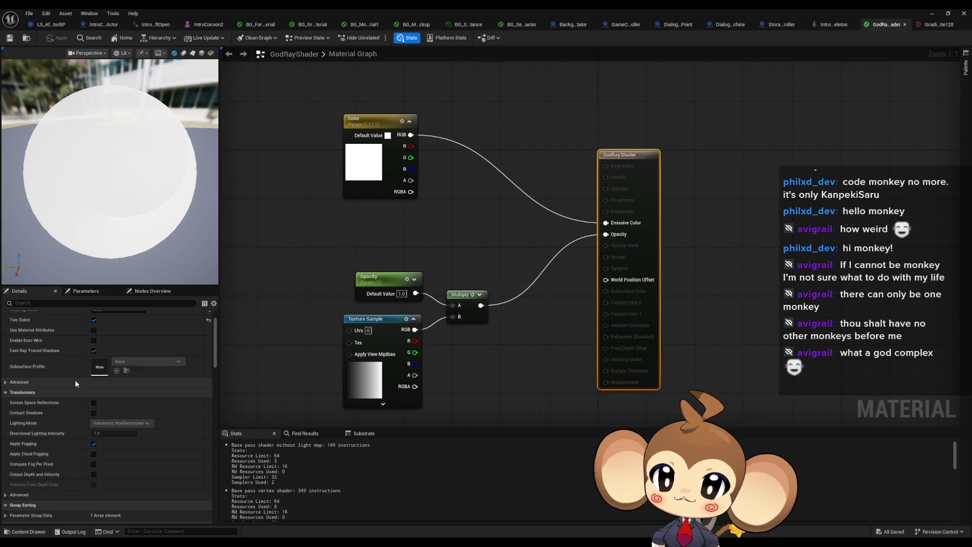
scroll(75, 380, down, 3)
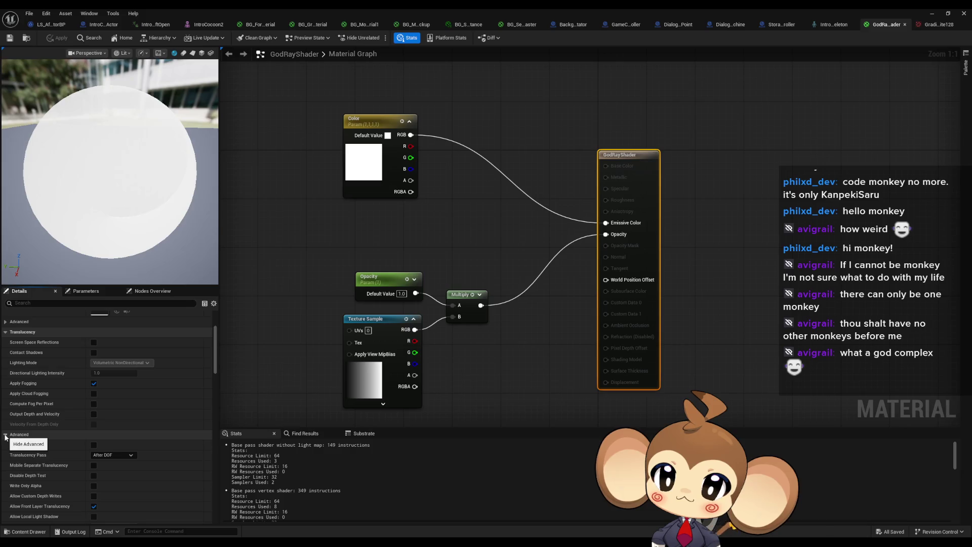
scroll(112, 418, down, 3)
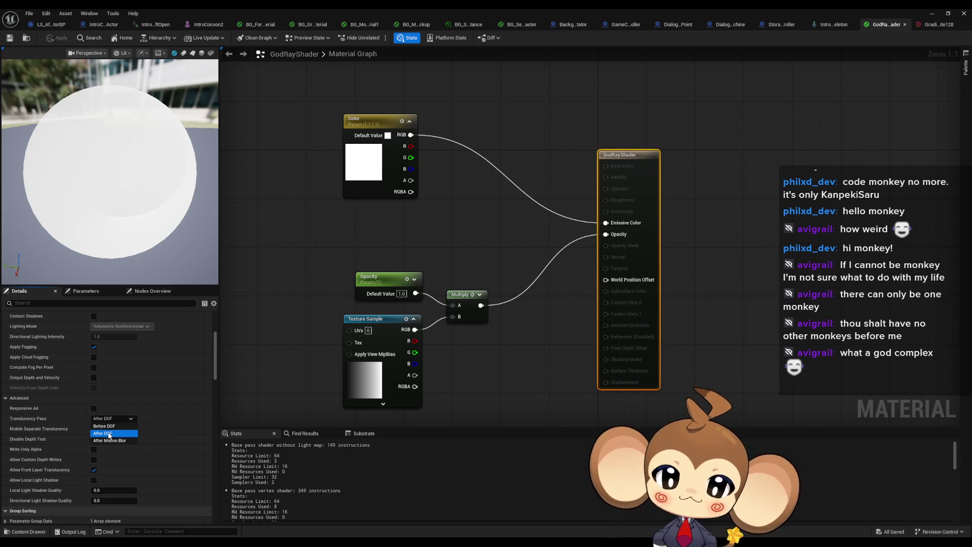
Set GodRayShader's Translucency Pass to Before DOF and apply the change.
click(110, 419)
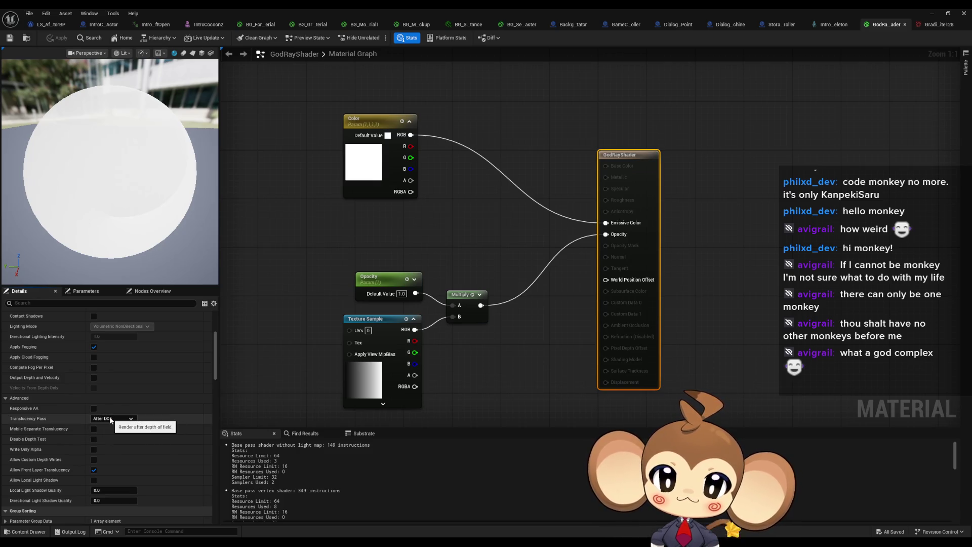
click(111, 420)
click(109, 428)
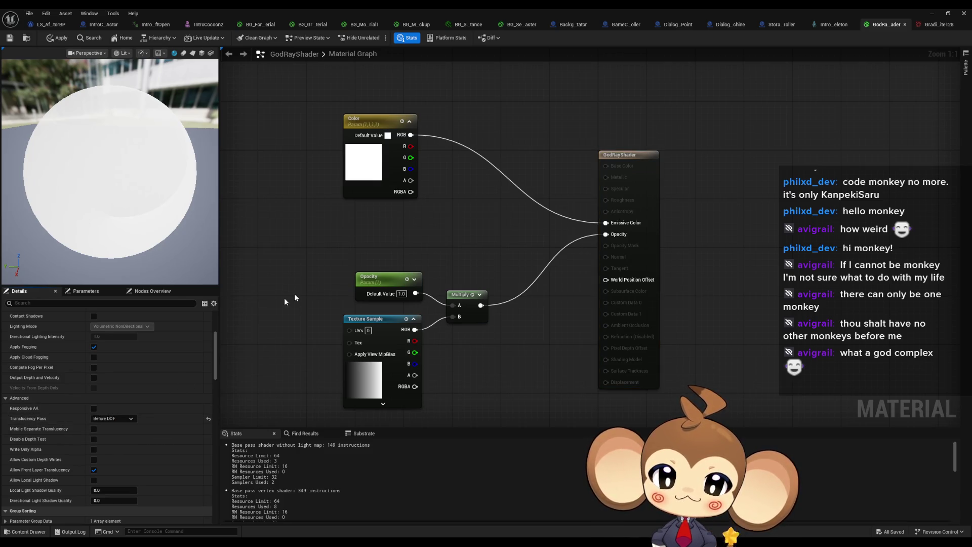
click(69, 38)
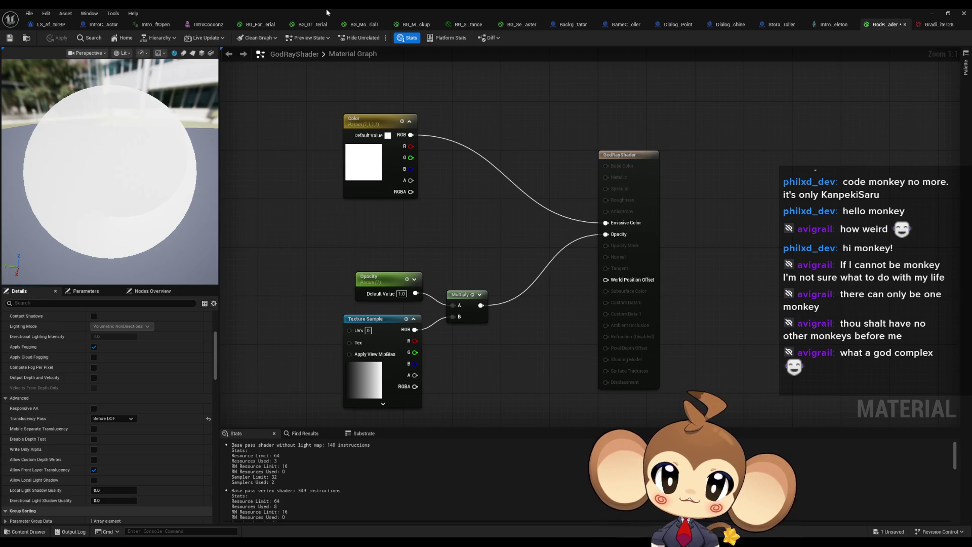
Restore the material editor to a smaller window and move it aside to reveal the level.
double_click(327, 12)
drag(392, 126, 429, 313)
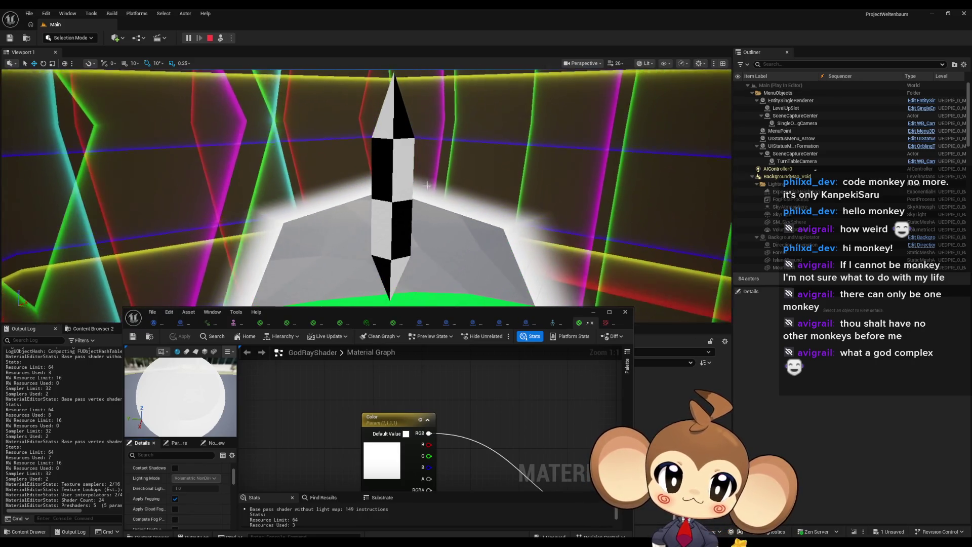
mouse_move(393, 319)
mouse_down()
mouse_move(487, 216)
mouse_move(447, 225)
mouse_up()
Maximize the material editor and set GodRayShader's Translucency Pass back to After DOF.
double_click(445, 223)
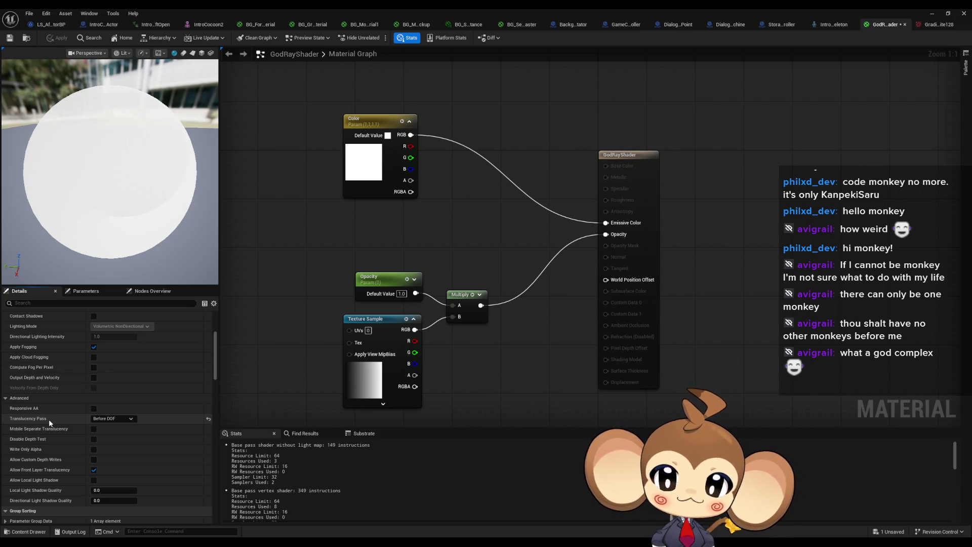
scroll(66, 418, down, 3)
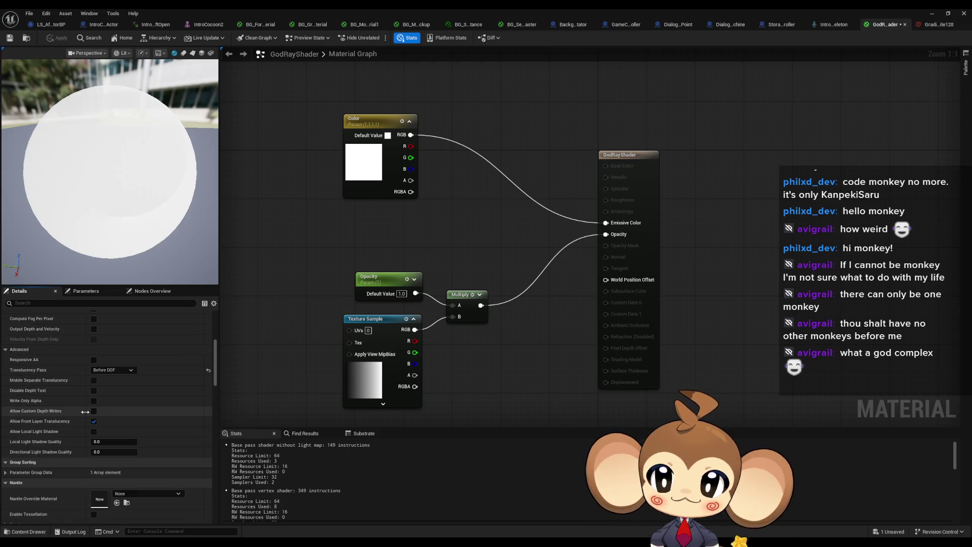
click(114, 370)
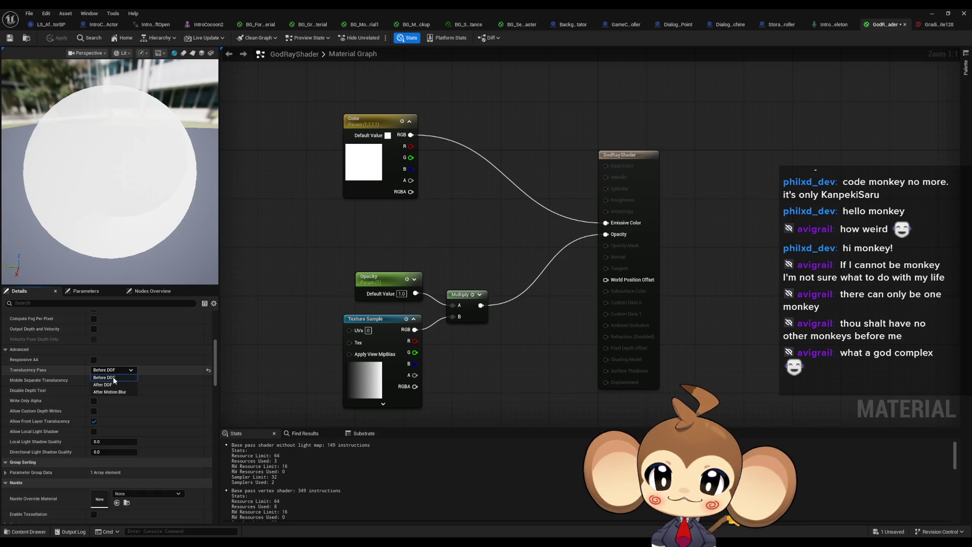
click(113, 370)
click(134, 382)
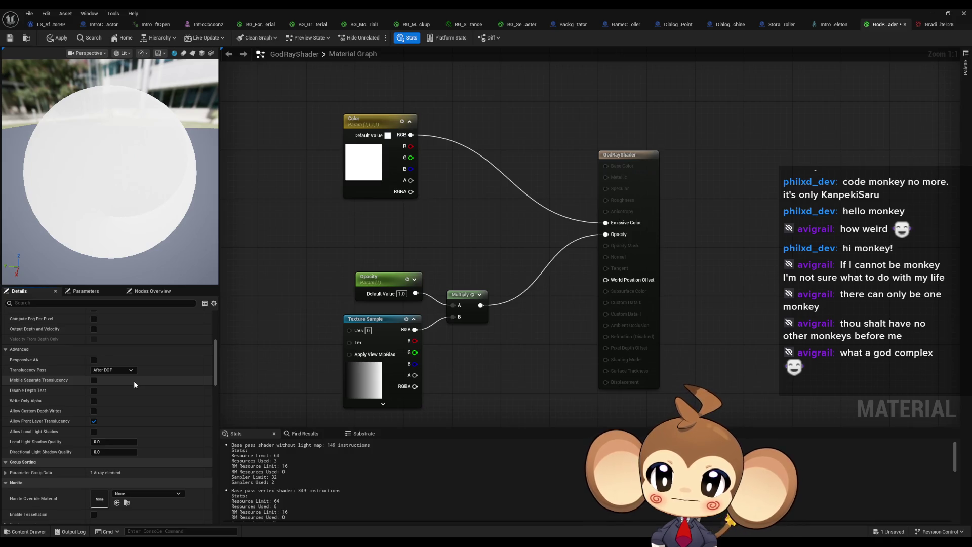
Review the rest of the GodRayShader material settings, then minimize the editor to see the game.
scroll(133, 381, down, 6)
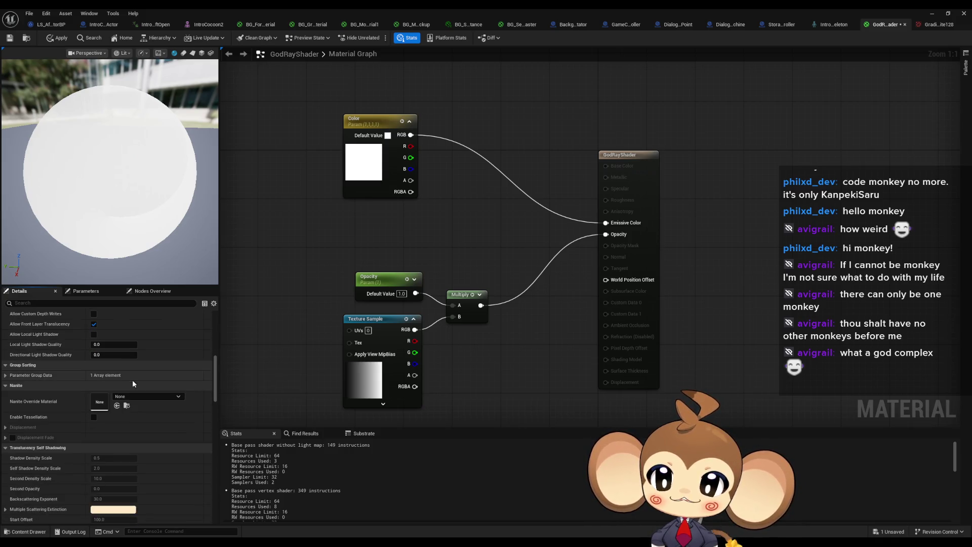
scroll(134, 379, down, 7)
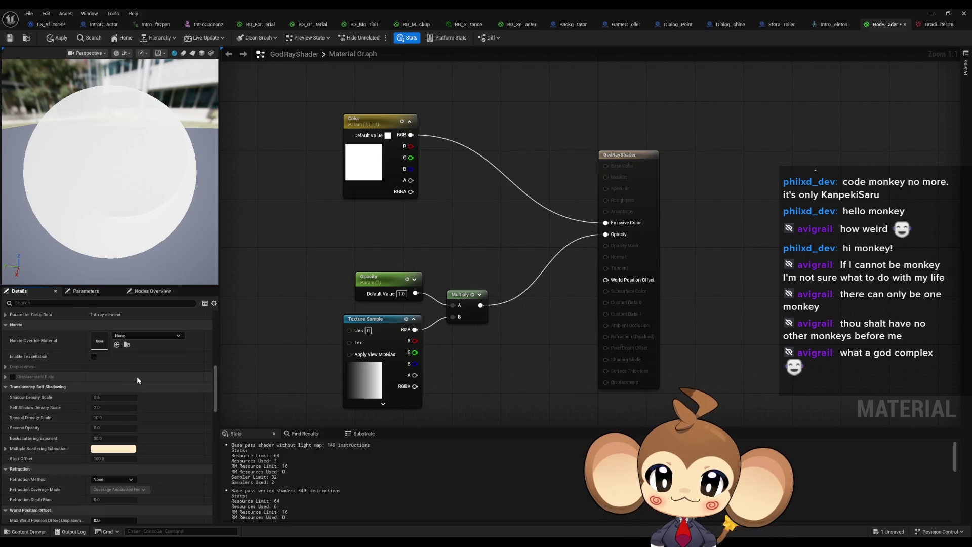
scroll(137, 379, down, 10)
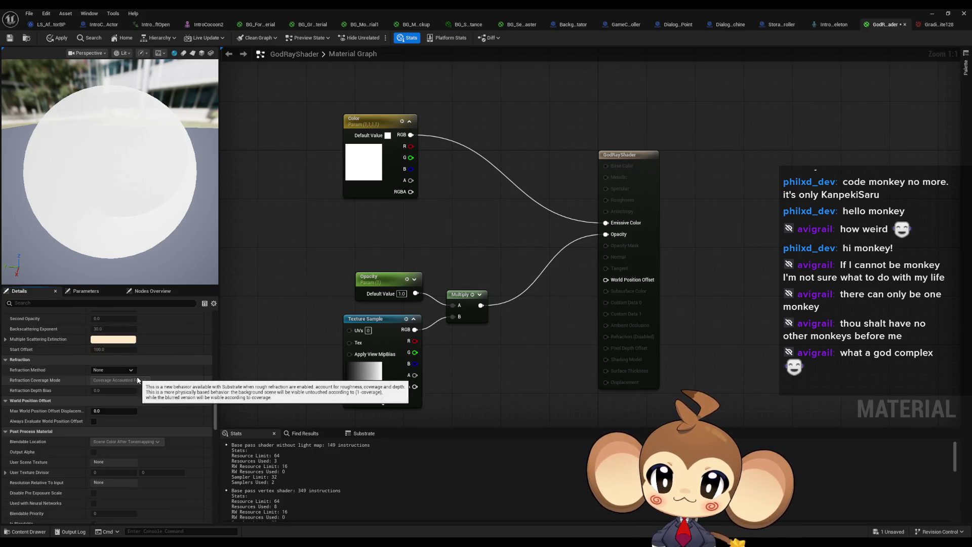
scroll(136, 376, down, 3)
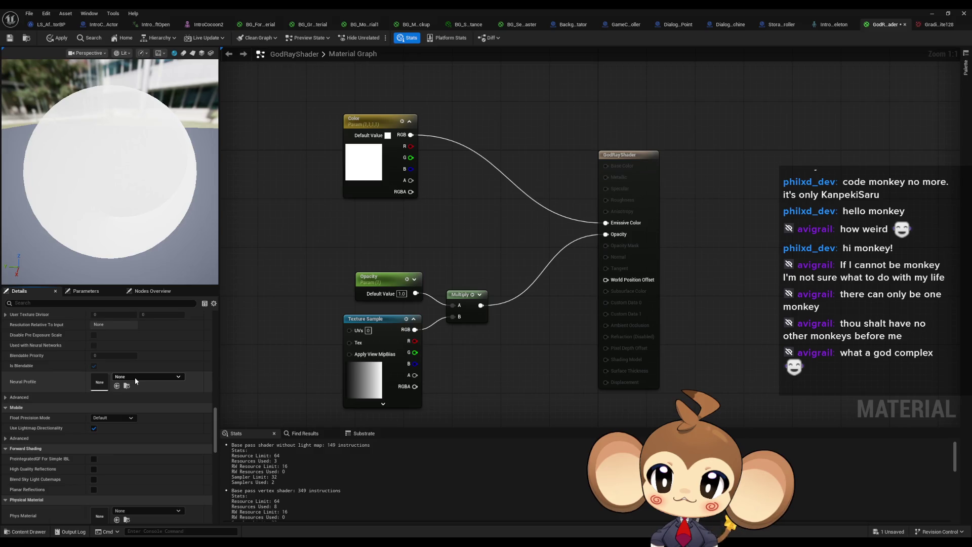
scroll(139, 386, down, 11)
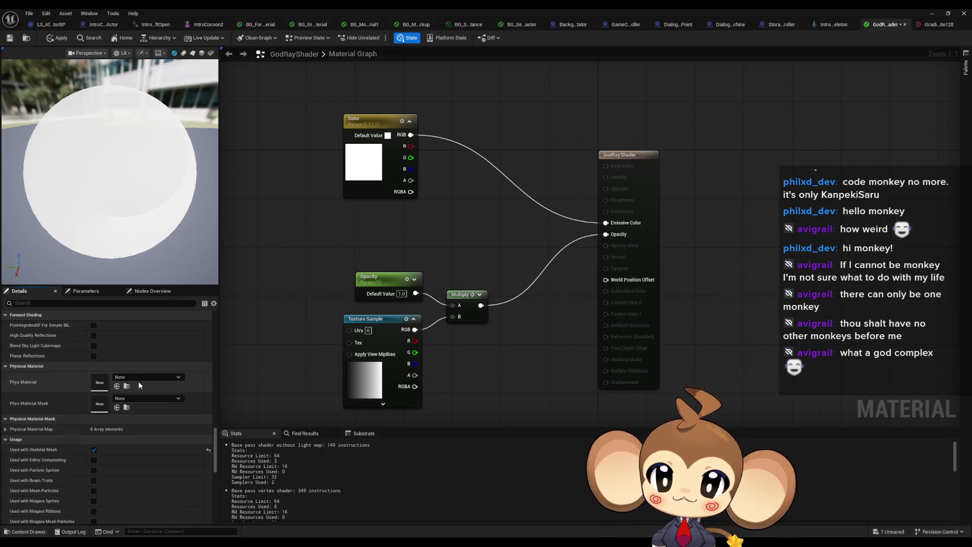
scroll(141, 386, down, 11)
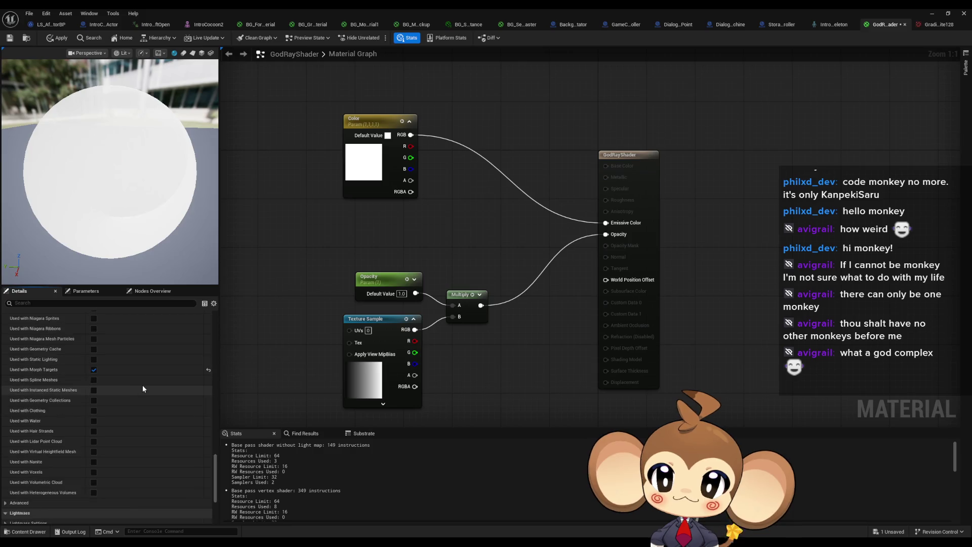
scroll(143, 390, down, 5)
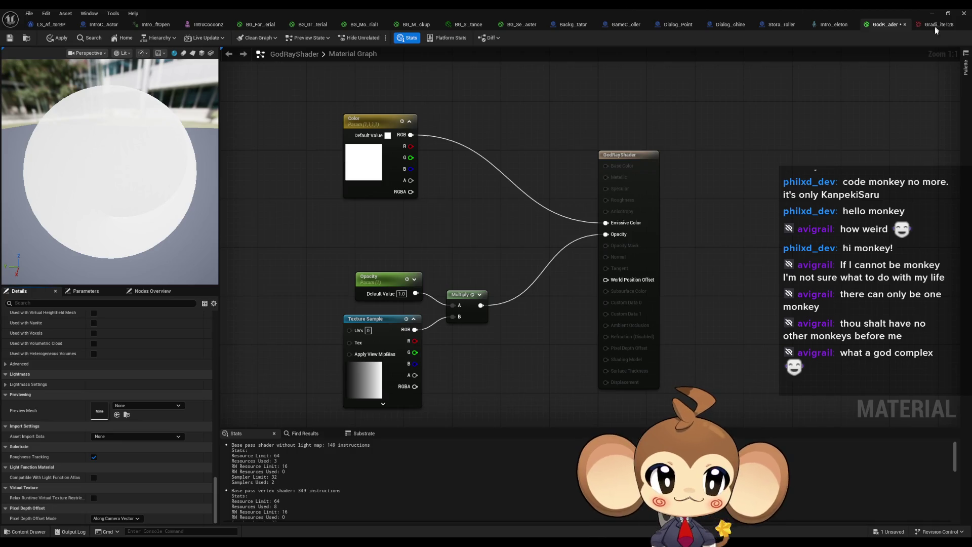
click(932, 13)
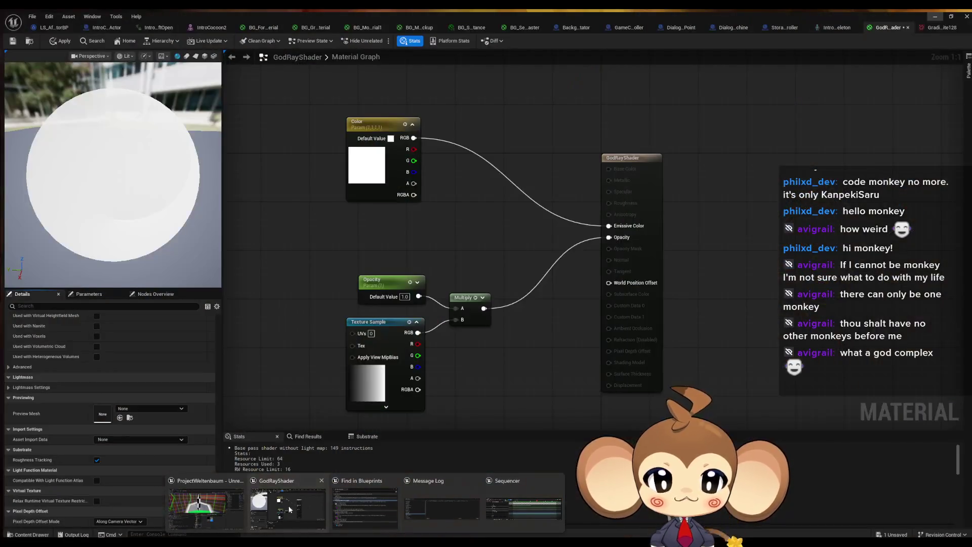
Select the glowing SequenceHelperCrystal above the island and filter its Details for 'trans'.
click(500, 514)
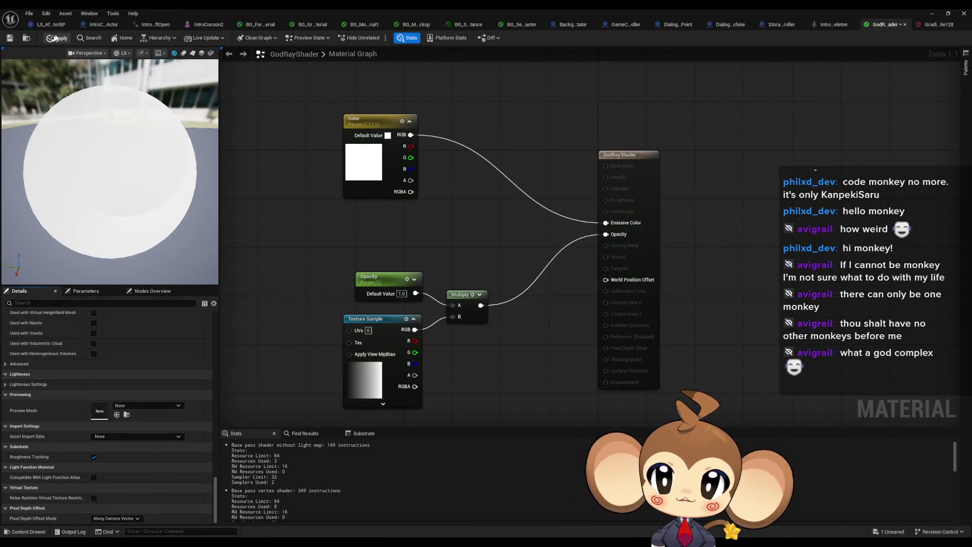
click(931, 14)
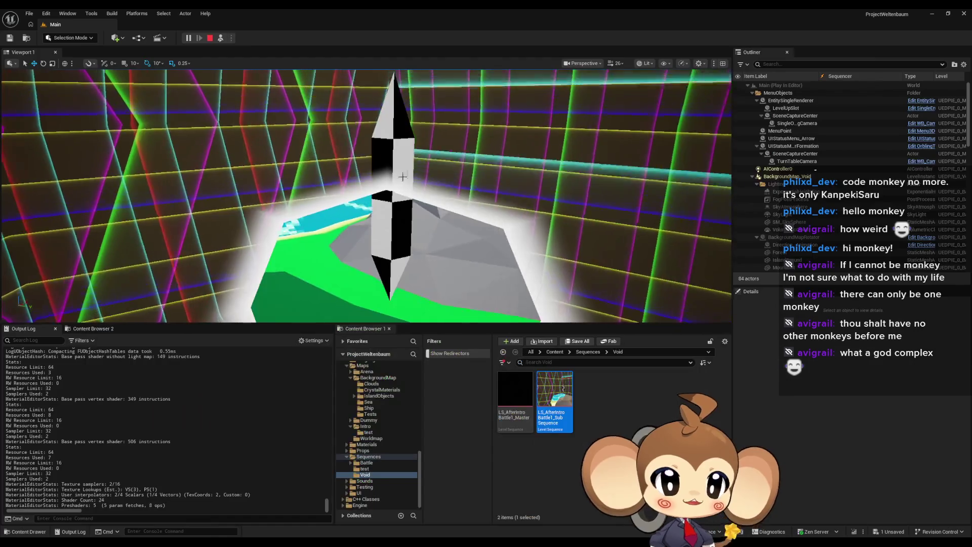
click(401, 227)
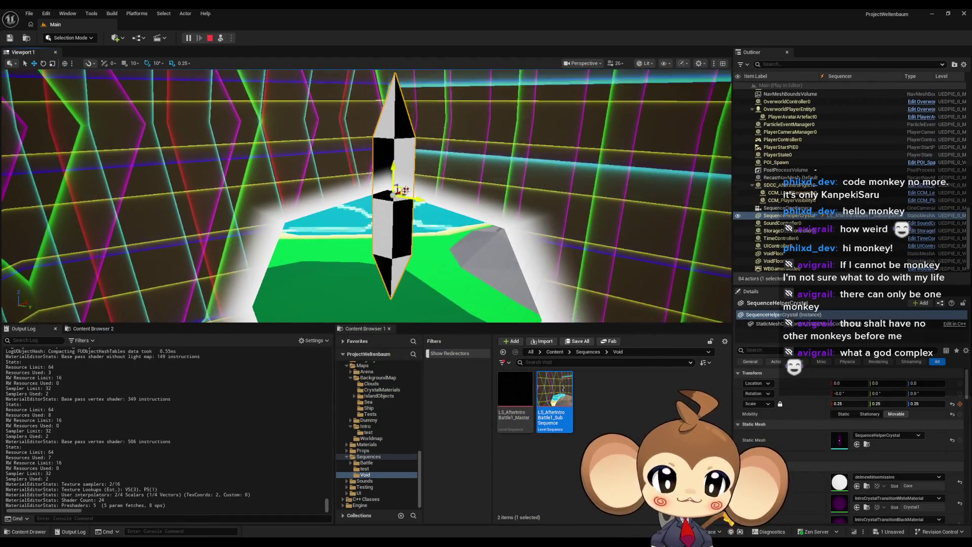
mouse_move(404, 191)
mouse_down()
mouse_move(407, 217)
mouse_move(402, 194)
mouse_up()
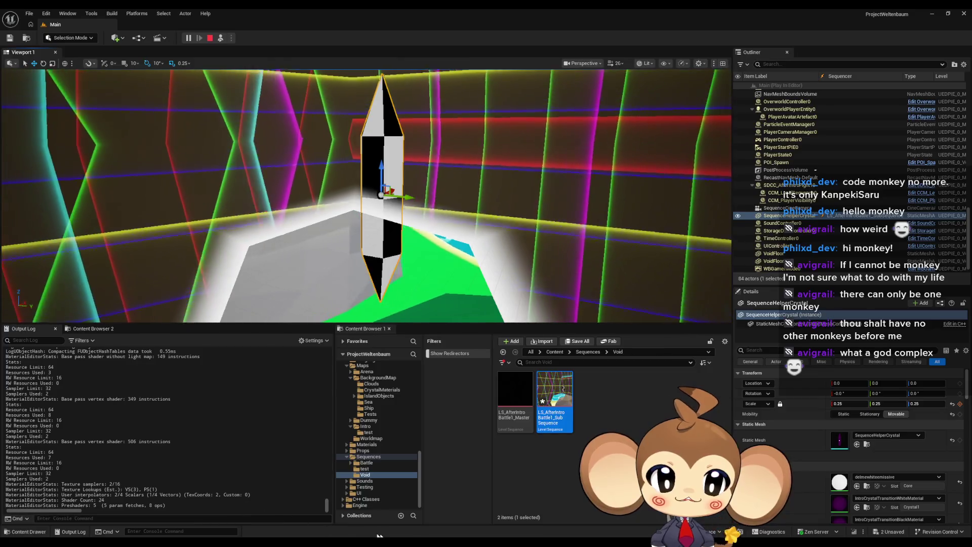
mouse_move(365, 544)
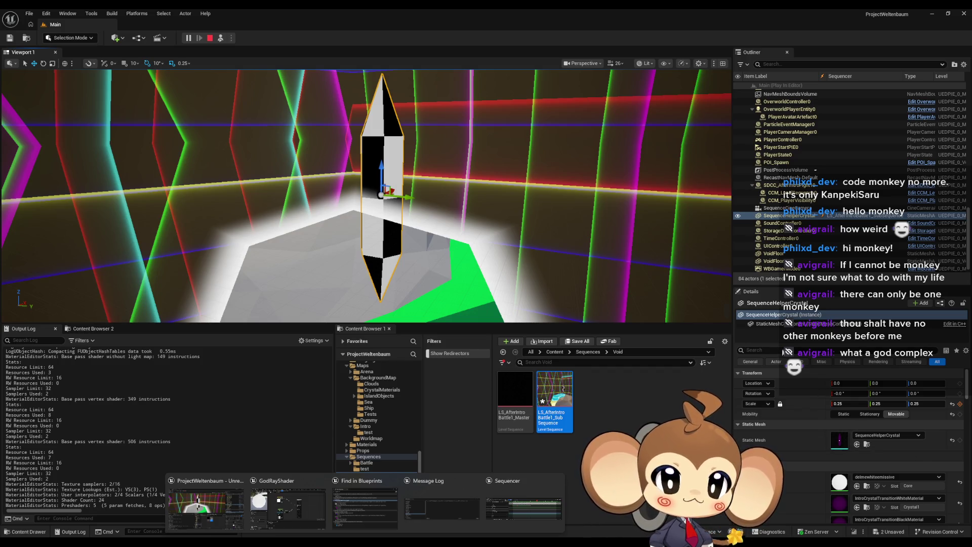
text(trans)
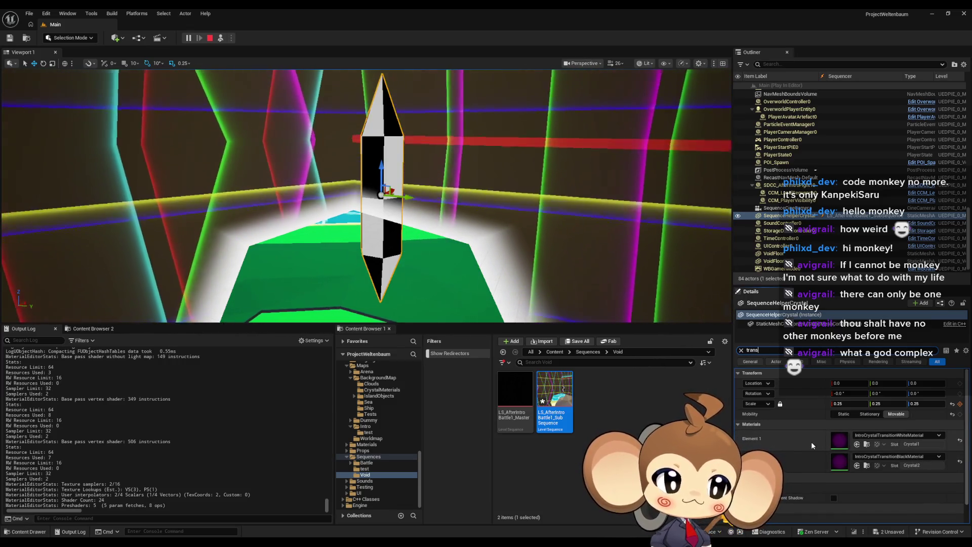
Set the crystal's Translucency Sort Priority to 1.
text(lu)
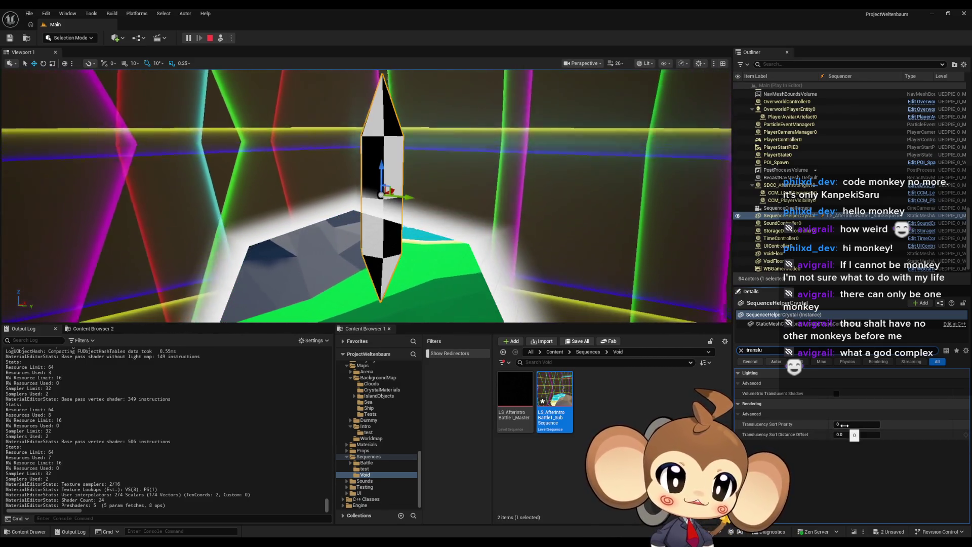
mouse_move(796, 438)
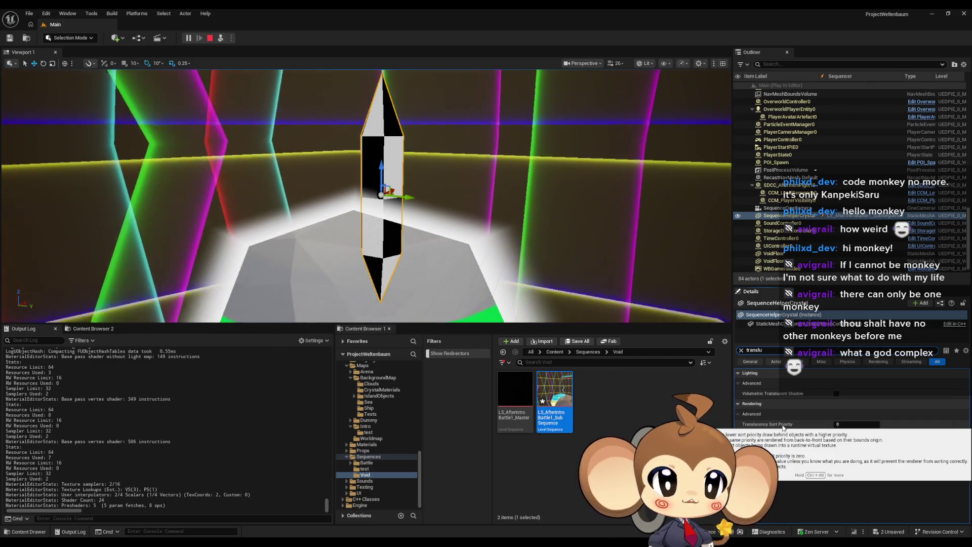
click(857, 424)
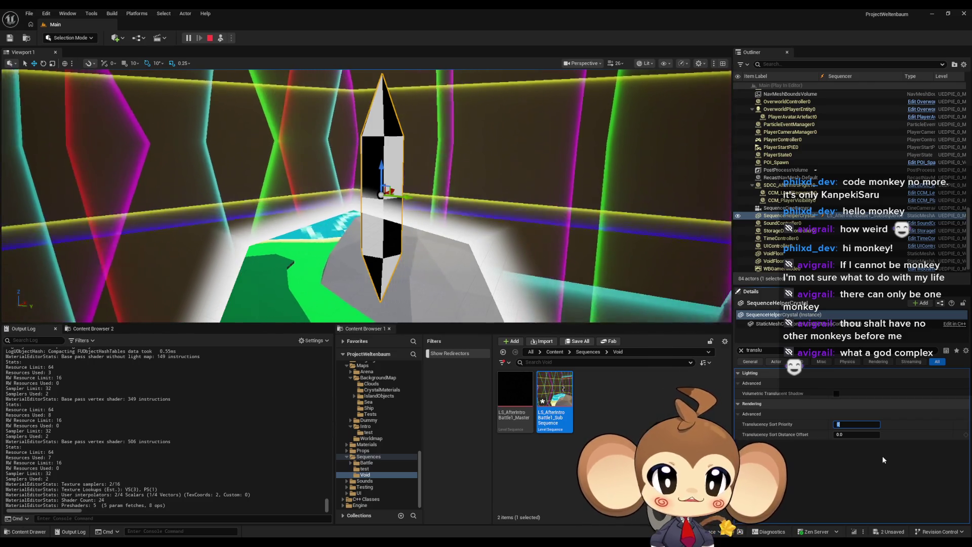
text(1)
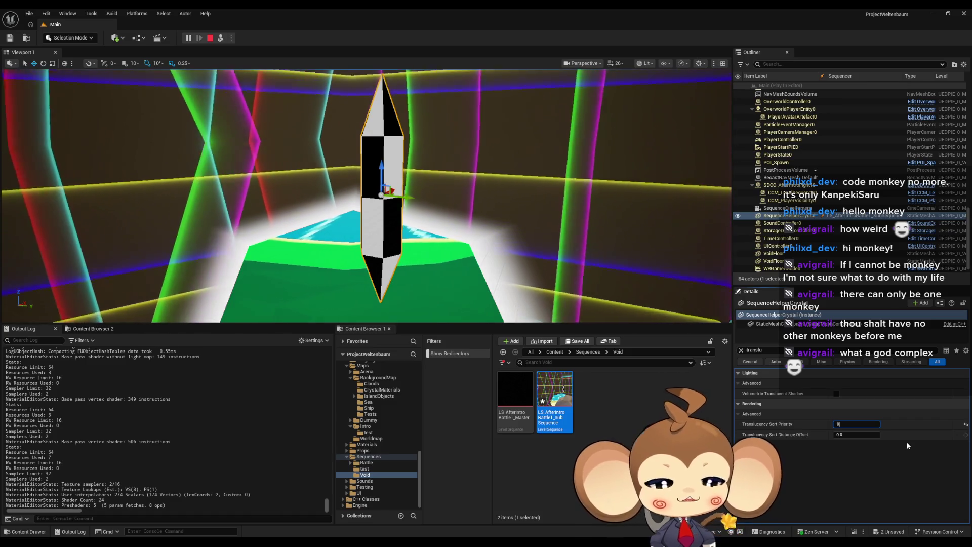
Set the IntroCocoon component's Translucency Sort Priority to -1, then stop the play session.
click(596, 269)
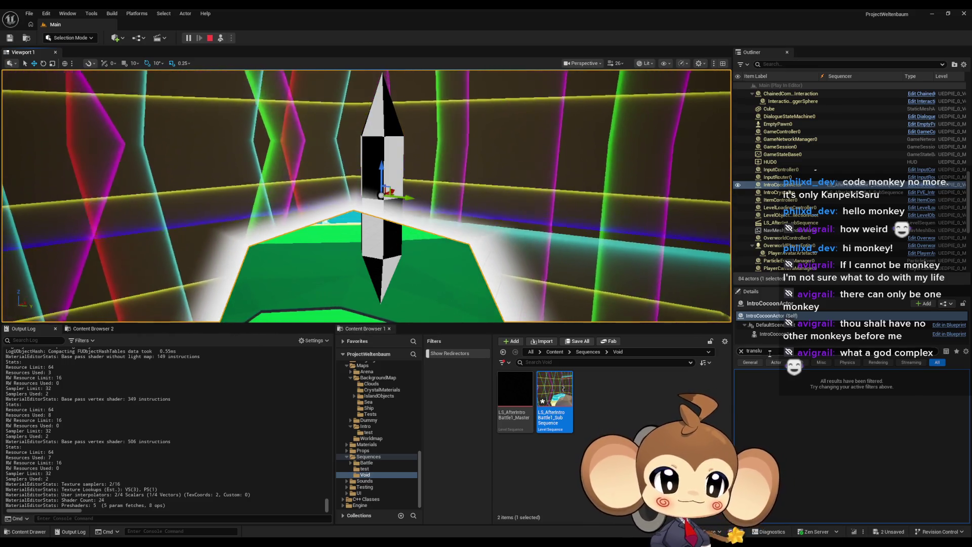
click(772, 335)
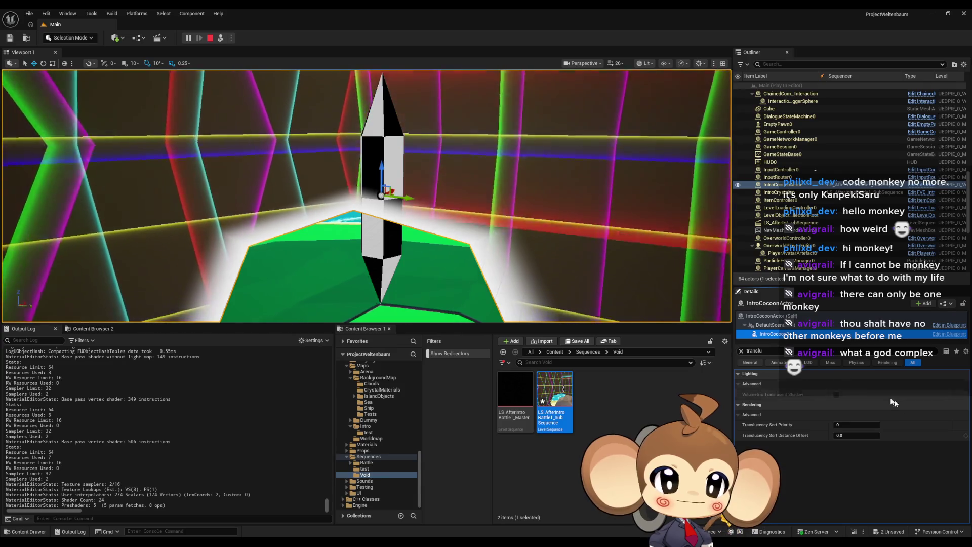
click(855, 425)
text(-1)
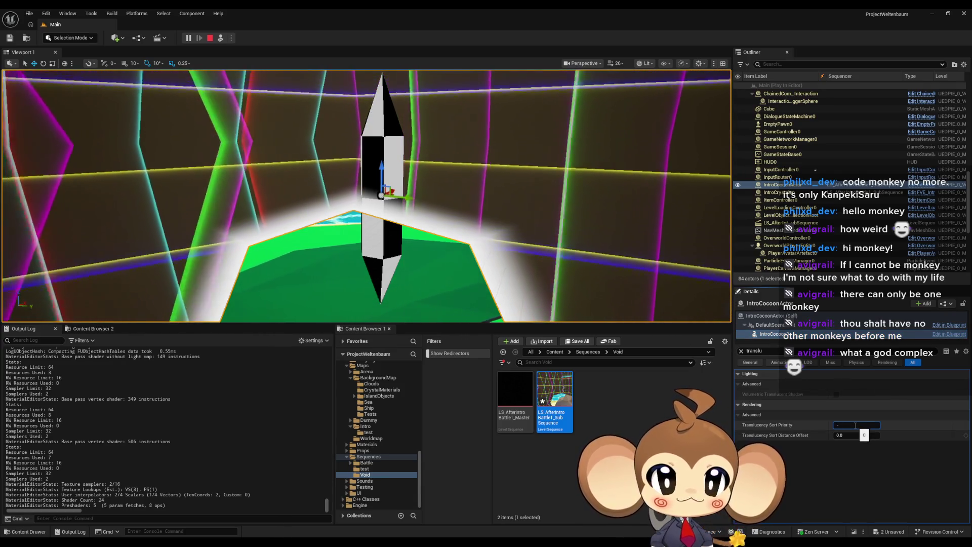
key(Return)
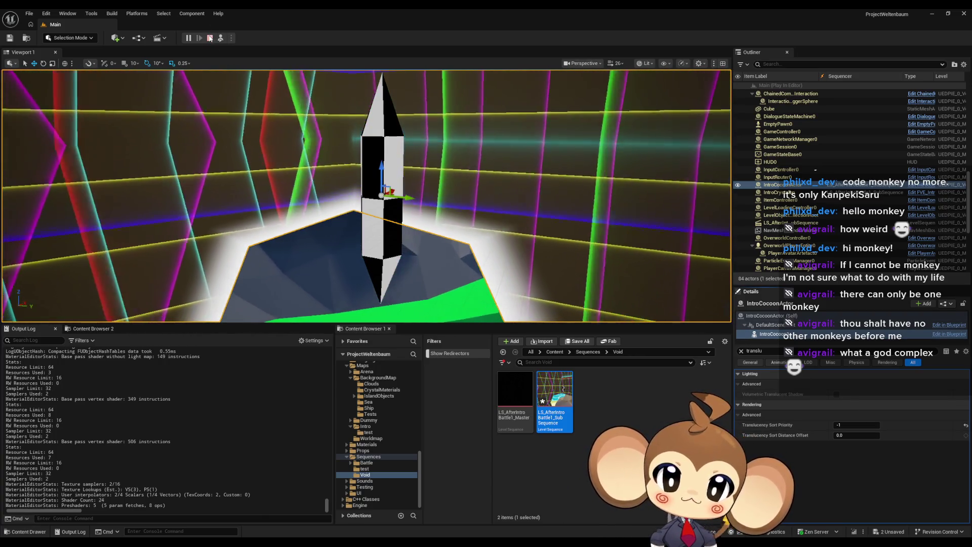
key(Escape)
click(555, 351)
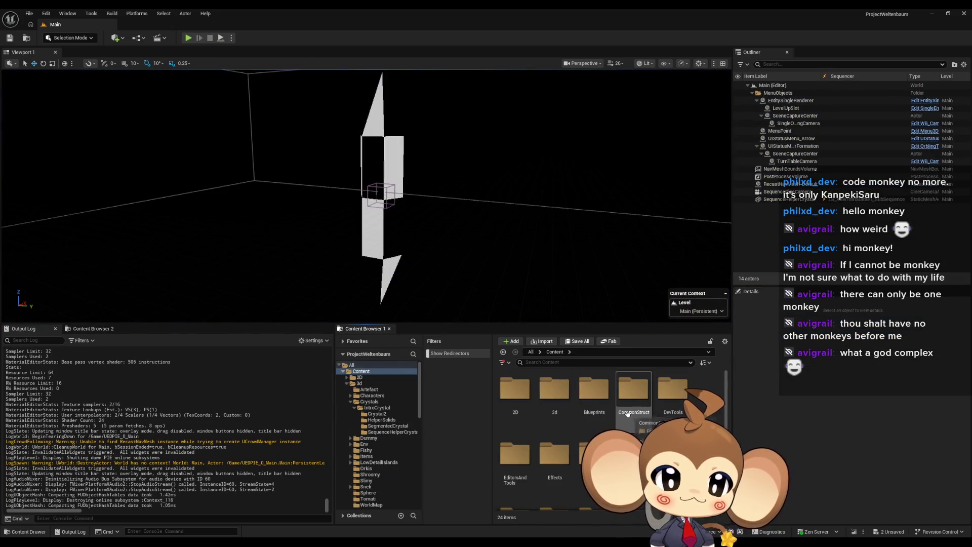
Open VoidLevel from Content > Maps > Intro, saving GodRayShader when prompted, and select its floor wall.
scroll(607, 440, down, 1)
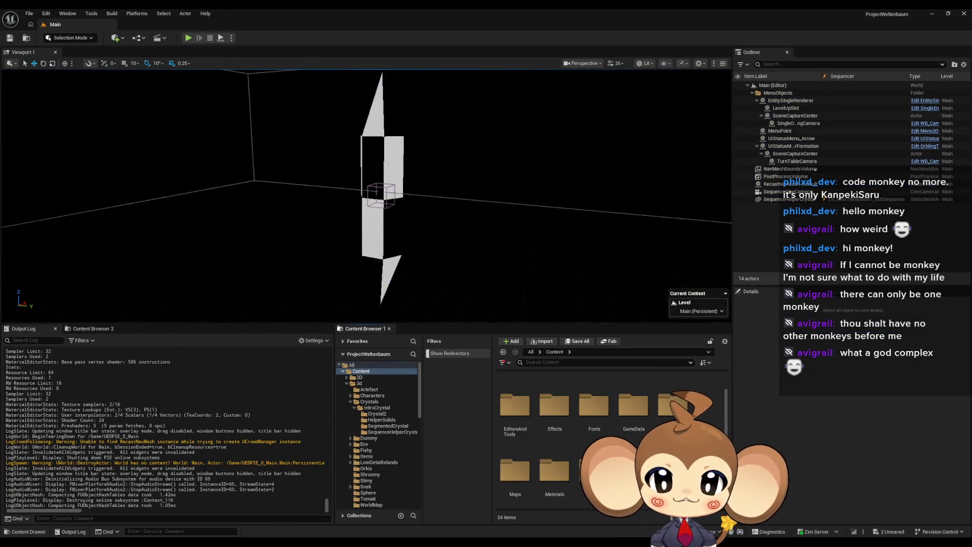
mouse_move(364, 542)
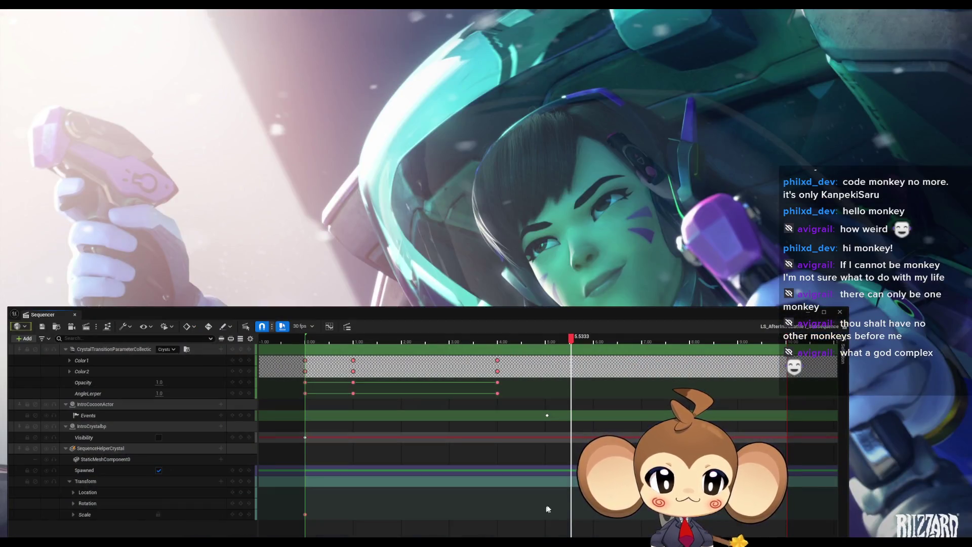
click(543, 505)
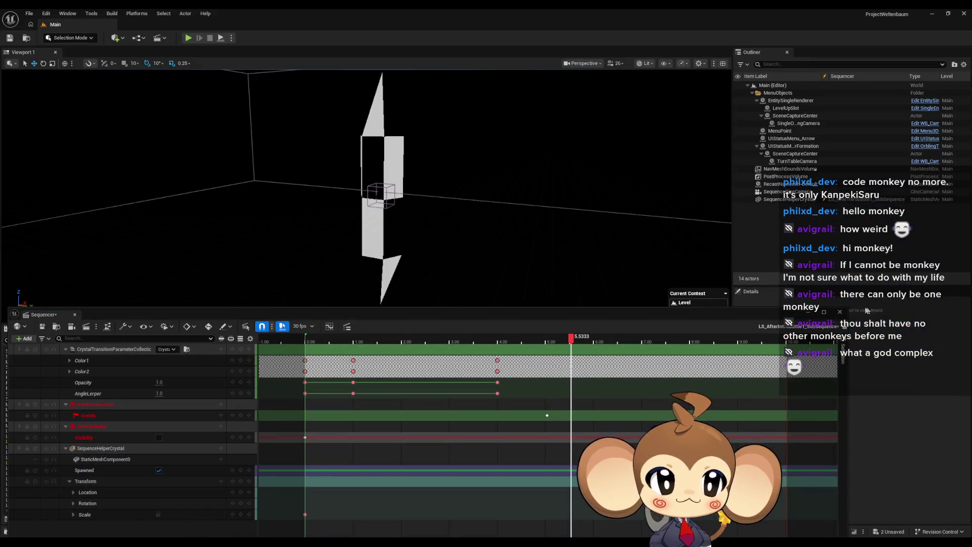
scroll(539, 436, down, 1)
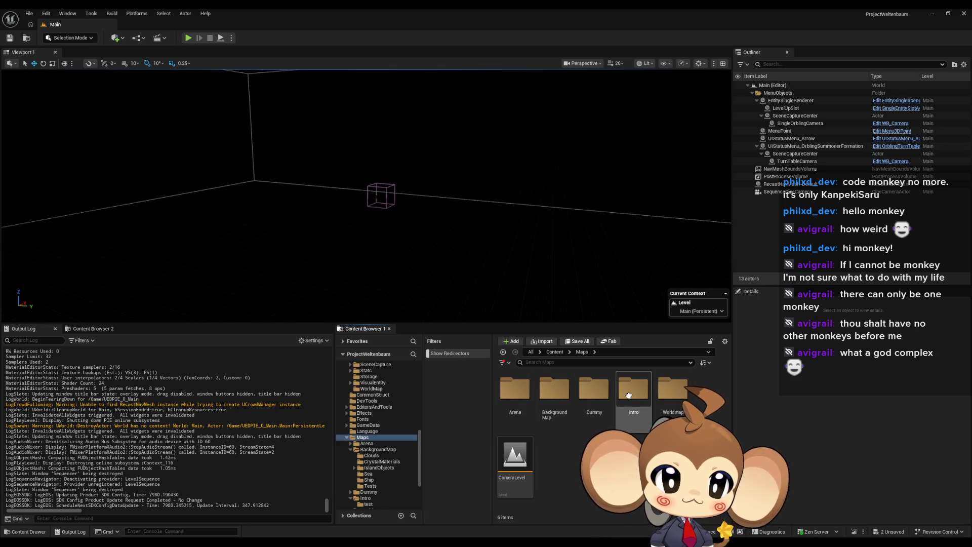
double_click(628, 395)
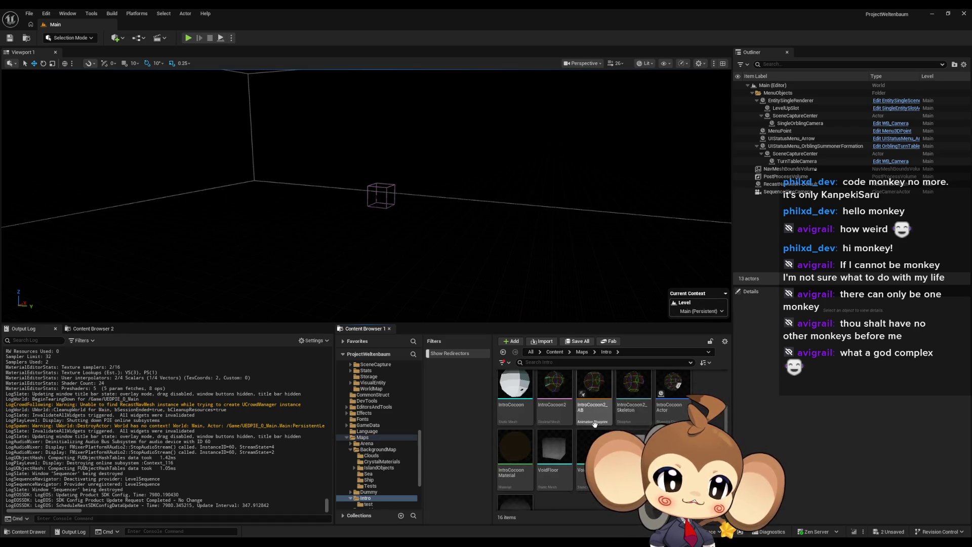
scroll(594, 423, down, 2)
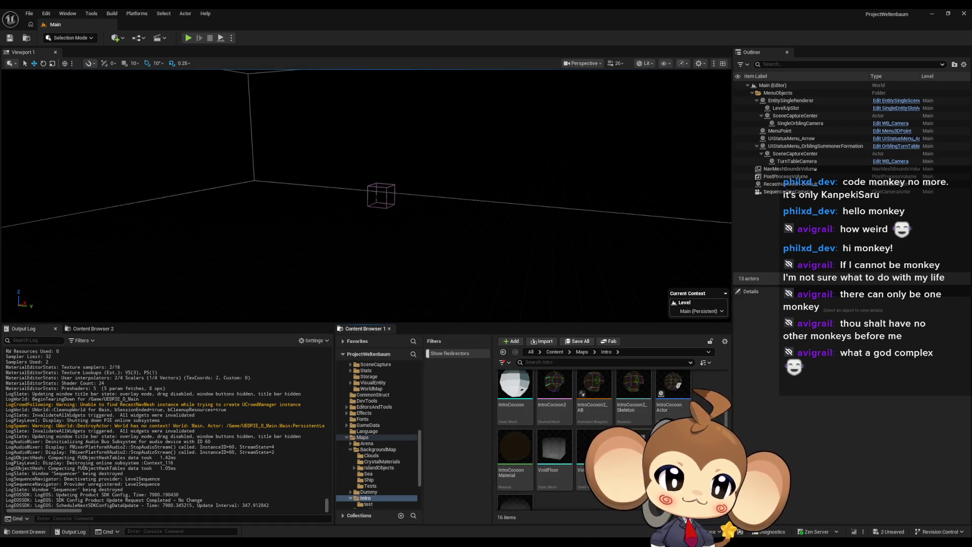
click(632, 450)
key(ctrl+s)
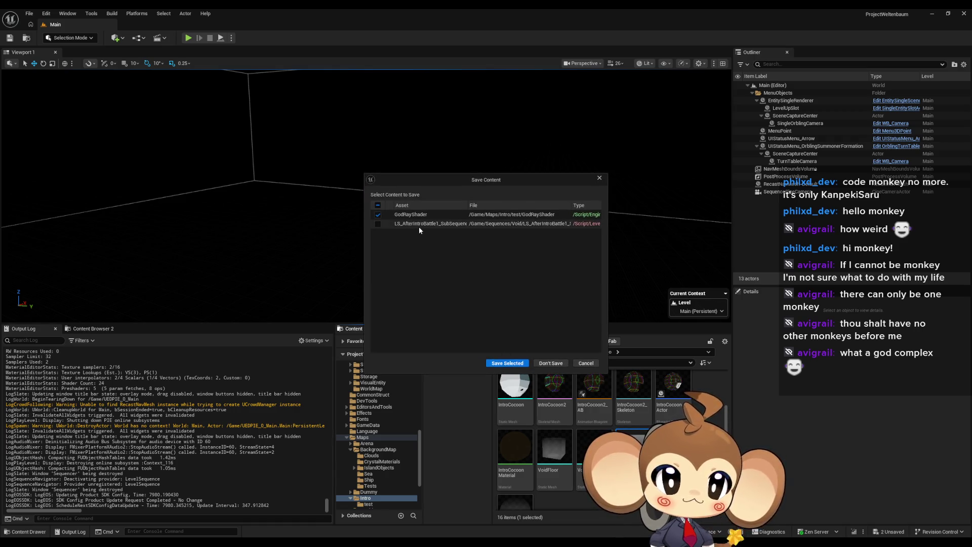
click(507, 362)
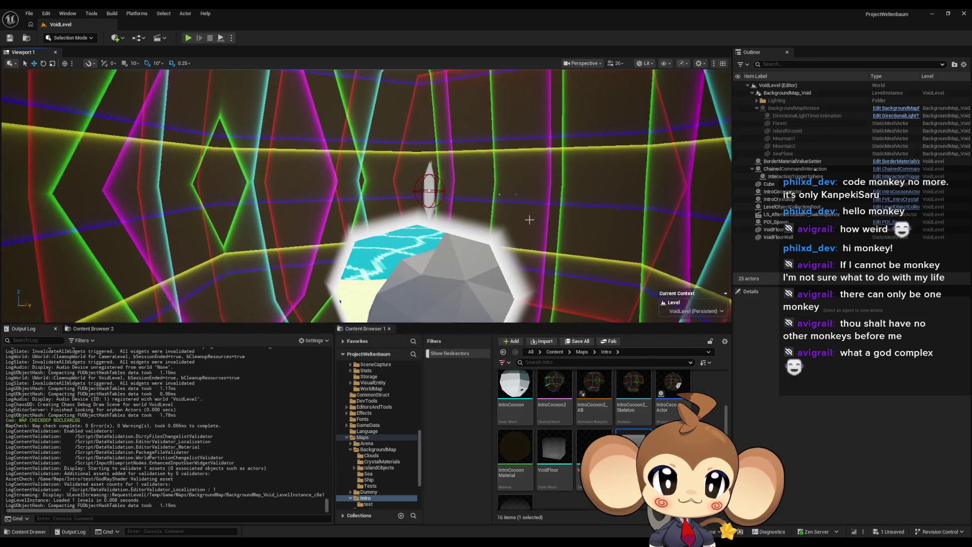
click(528, 219)
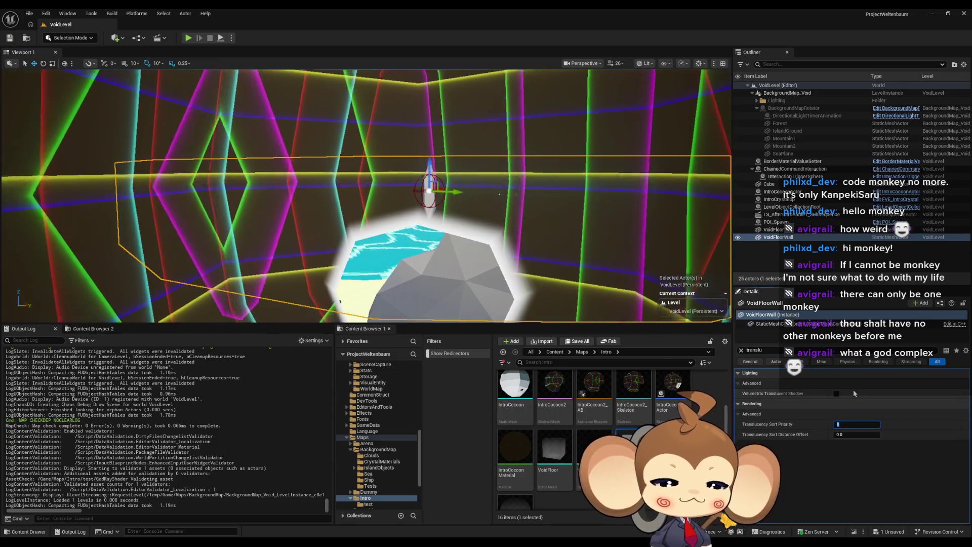
Set VoidFloorWall's Translucency Sort Priority to -1 and save VoidLevel.
text(1)
key(Return)
key(ctrl+s)
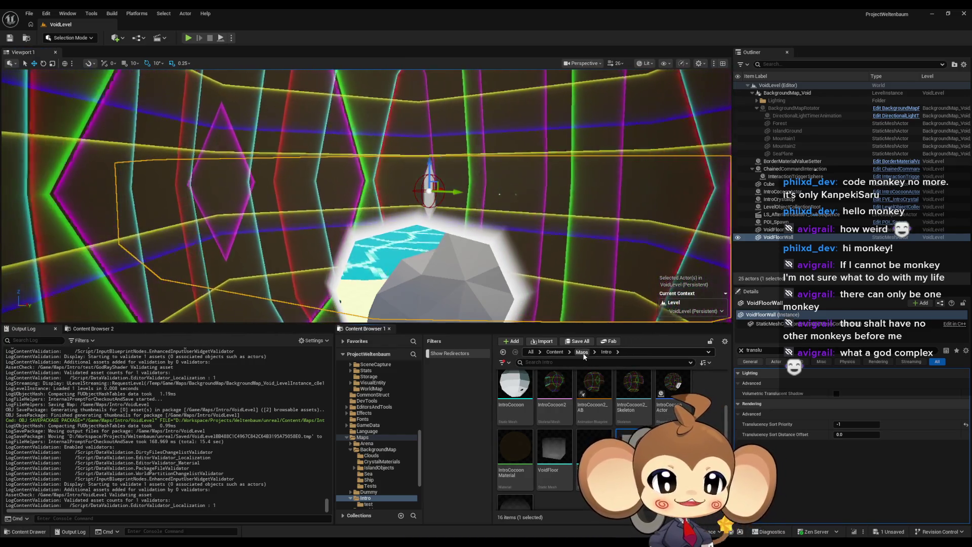
Browse from the Content root through Maps to the Intro > test folder.
click(581, 352)
click(554, 352)
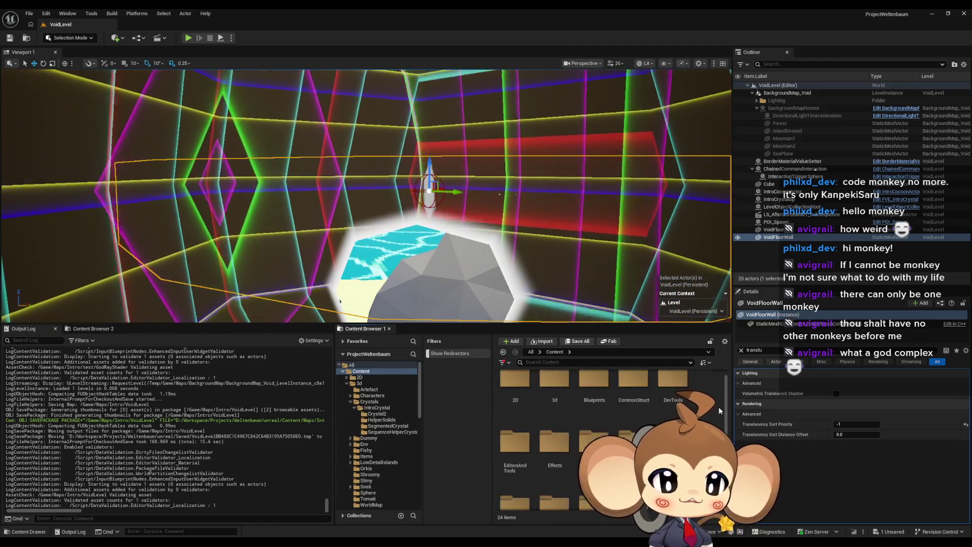
scroll(719, 406, down, 2)
scroll(607, 441, down, 2)
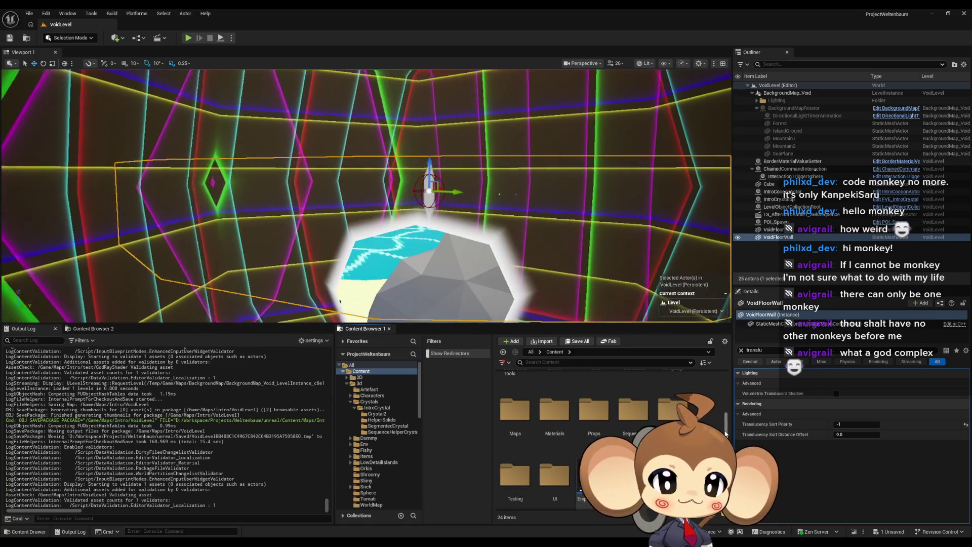
scroll(726, 429, down, 1)
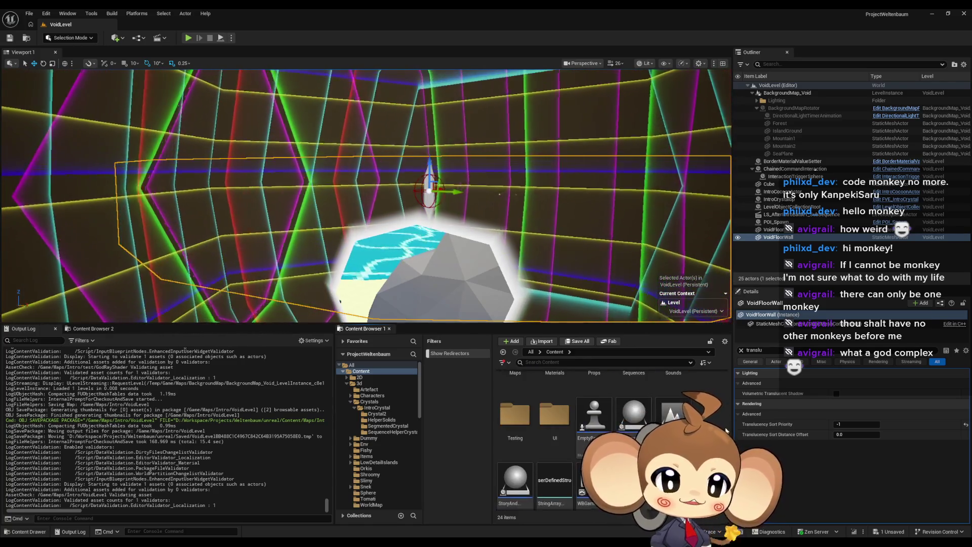
scroll(726, 429, up, 2)
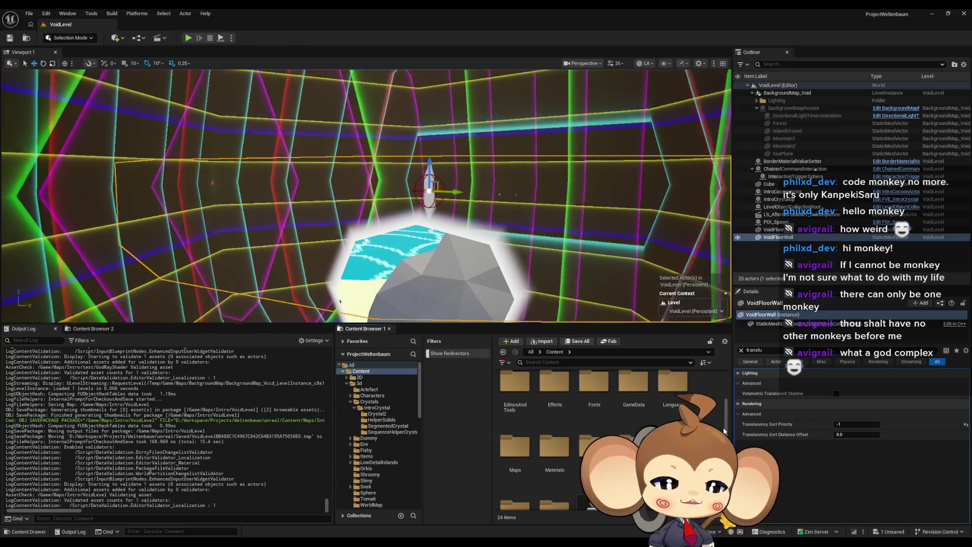
scroll(726, 429, down, 3)
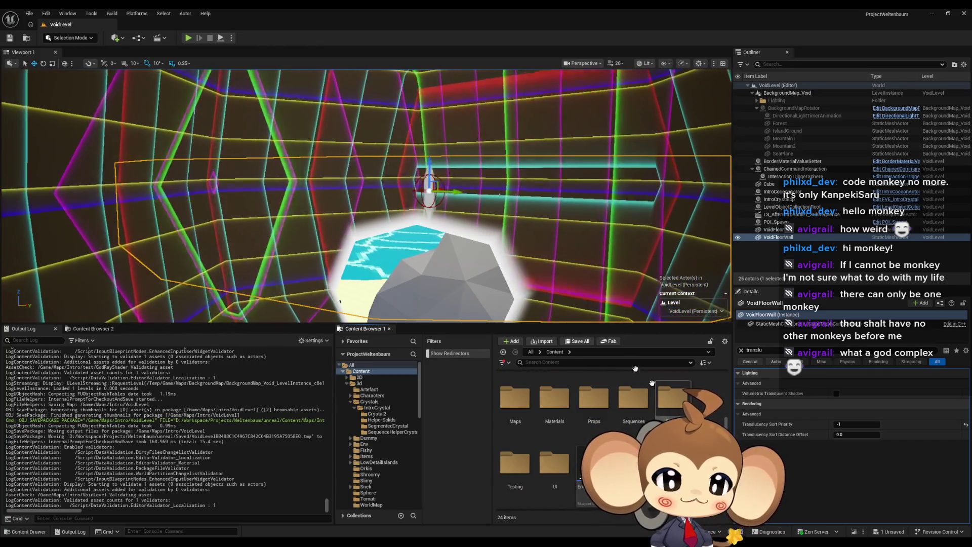
scroll(607, 430, up, 2)
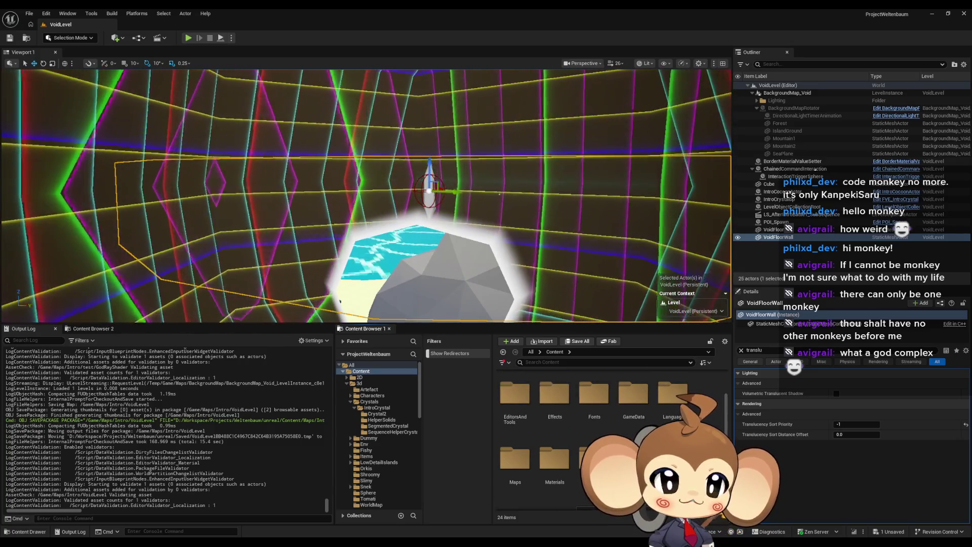
scroll(608, 431, up, 2)
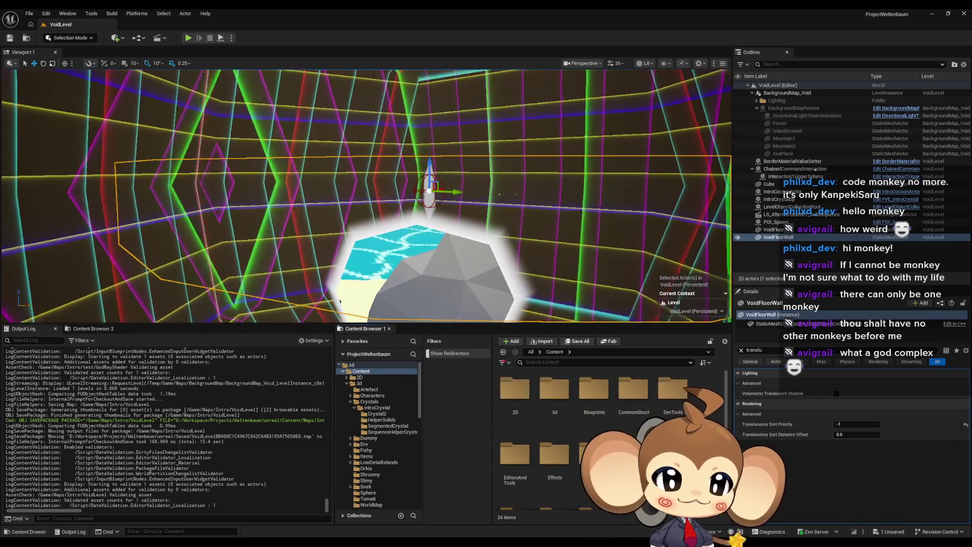
scroll(513, 458, down, 2)
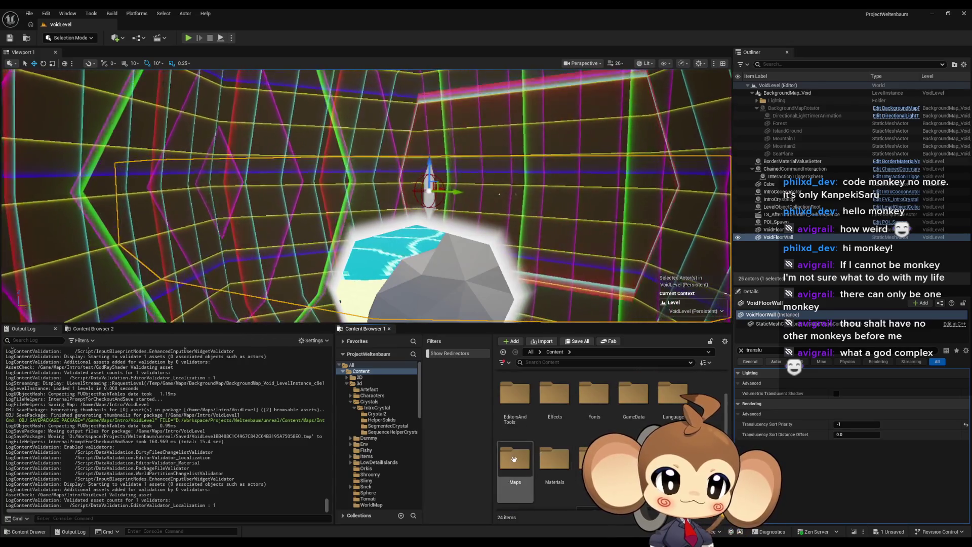
double_click(514, 458)
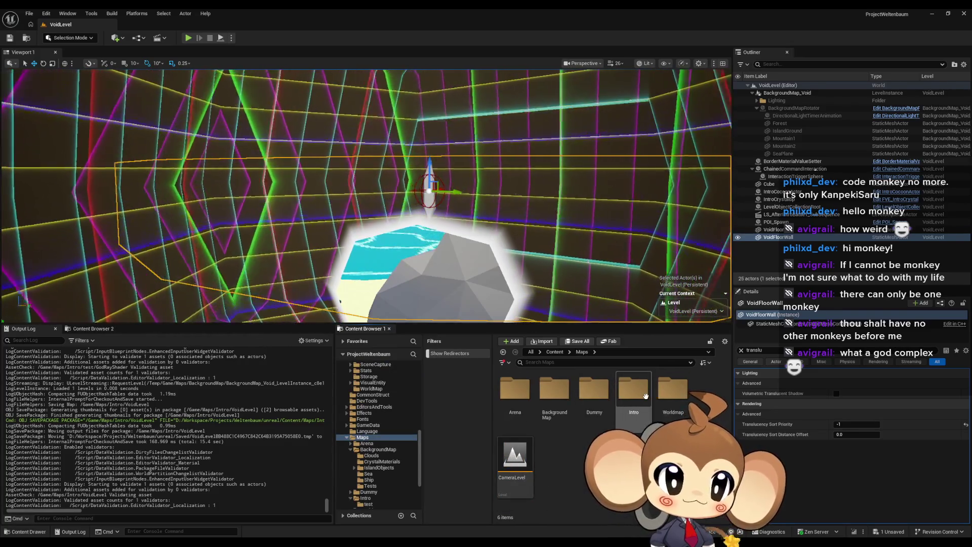
double_click(554, 392)
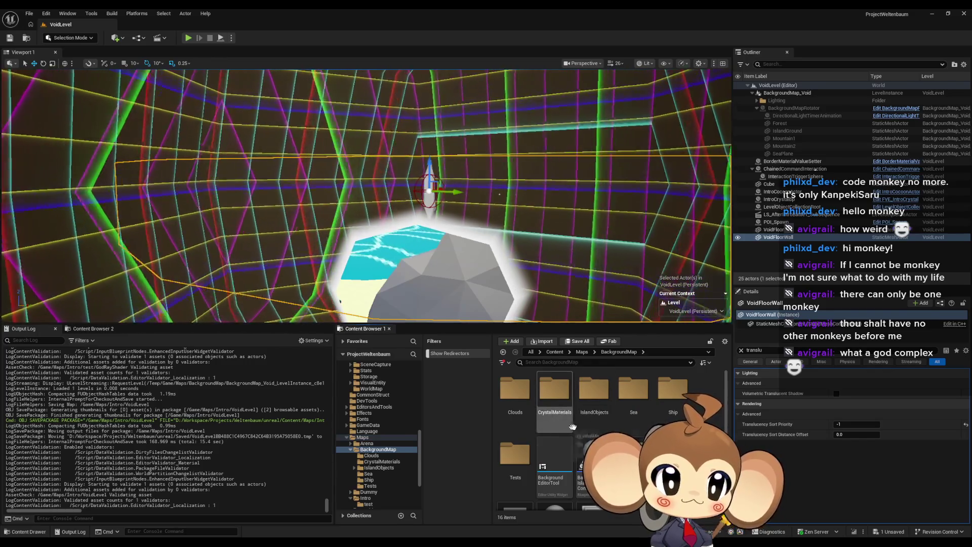
click(581, 352)
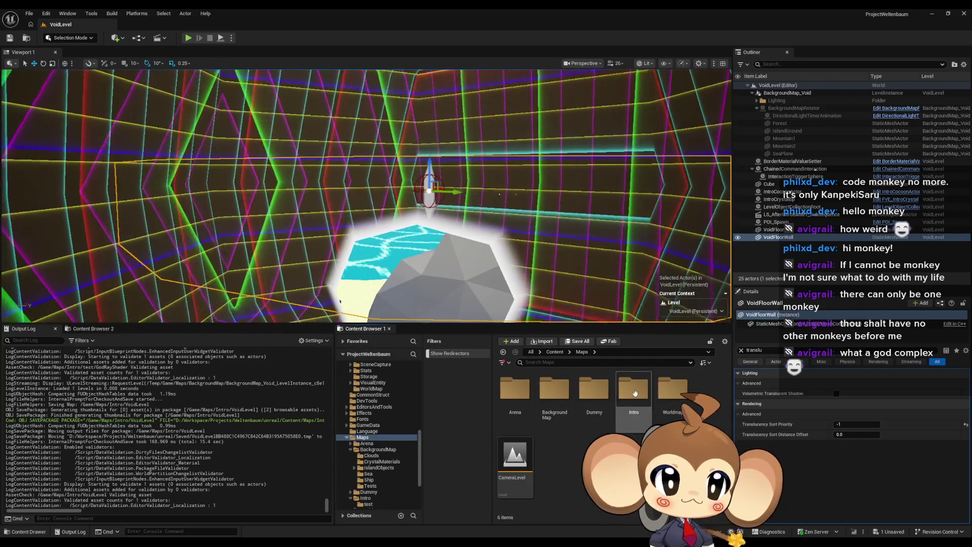
double_click(633, 390)
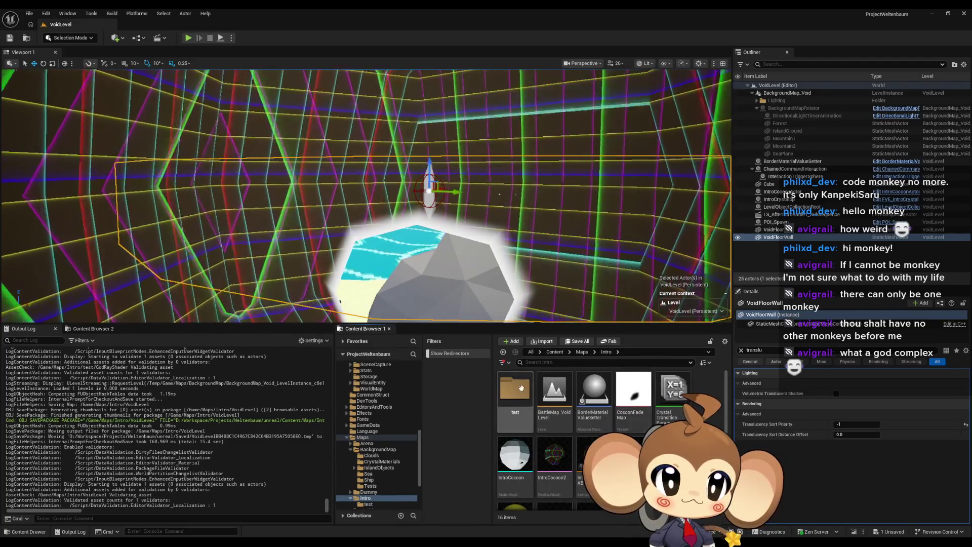
double_click(514, 391)
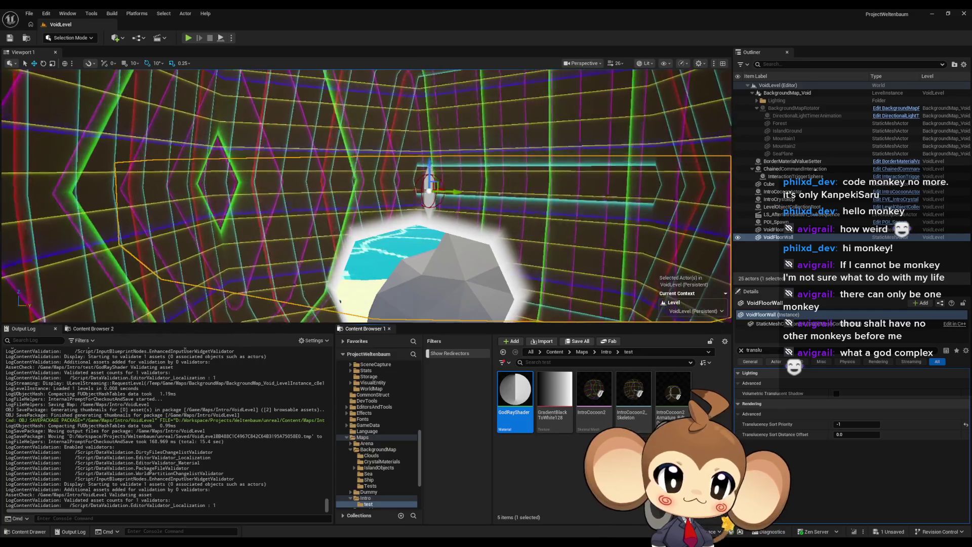
Rename the GodRayShader material to BackgroundGodRayShader.
key(F2)
text(BackgroundC)
key(Return)
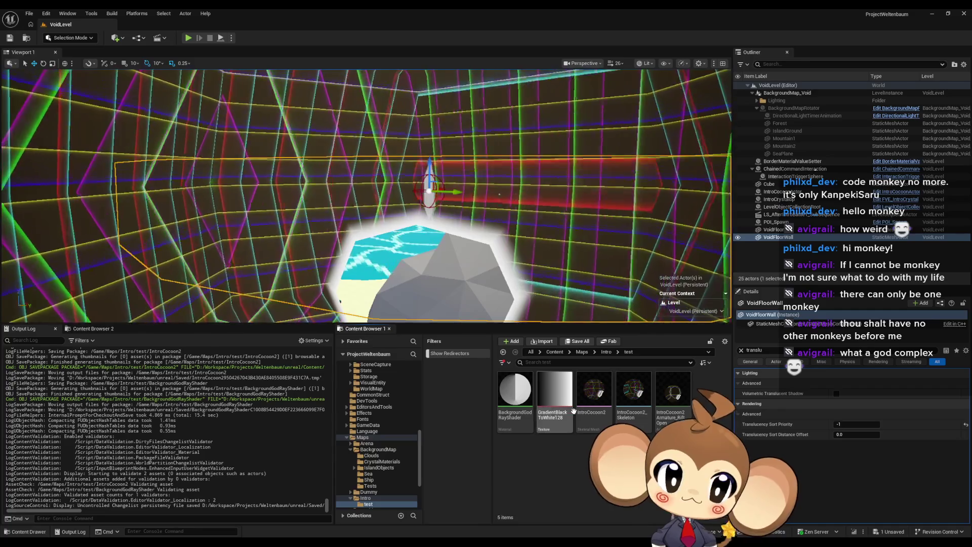
Open the Main level from the Content root, dismissing the save prompt.
click(554, 351)
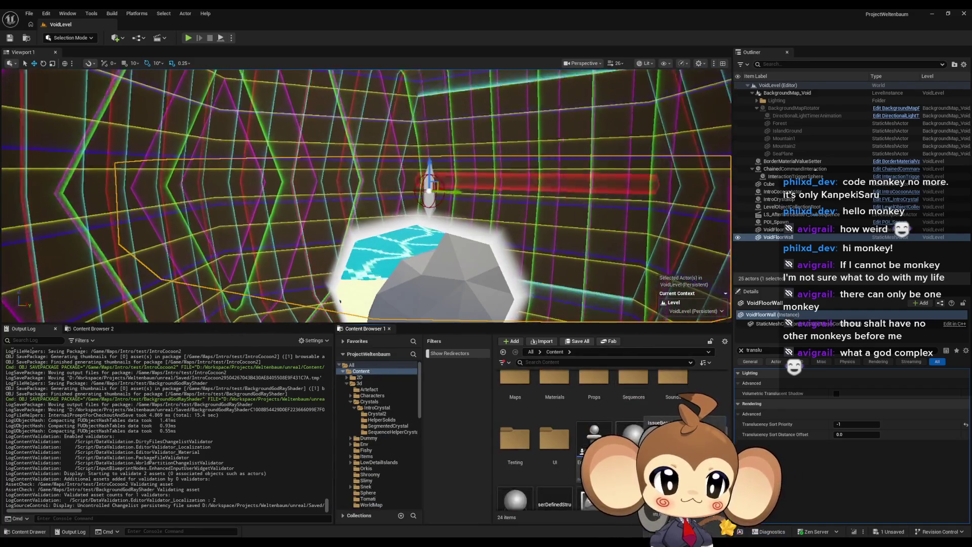
scroll(673, 405, down, 1)
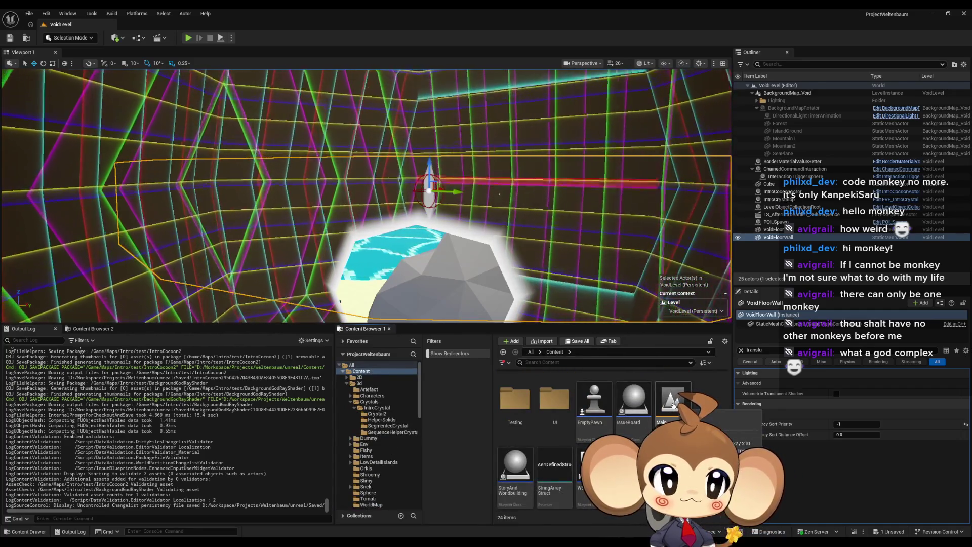
double_click(673, 405)
click(520, 363)
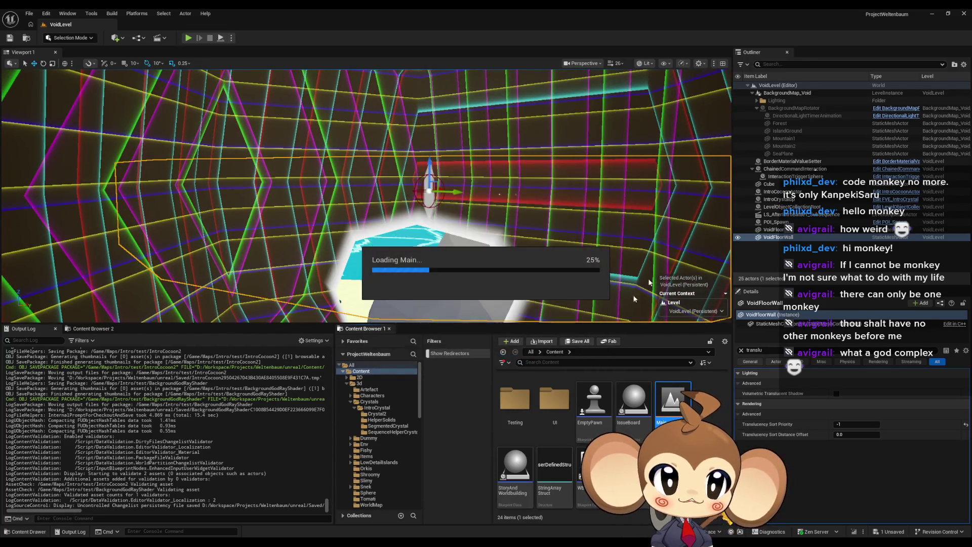
Play Main, eject, and inspect the IntroCocoon component's translucency settings before stopping the session.
click(187, 38)
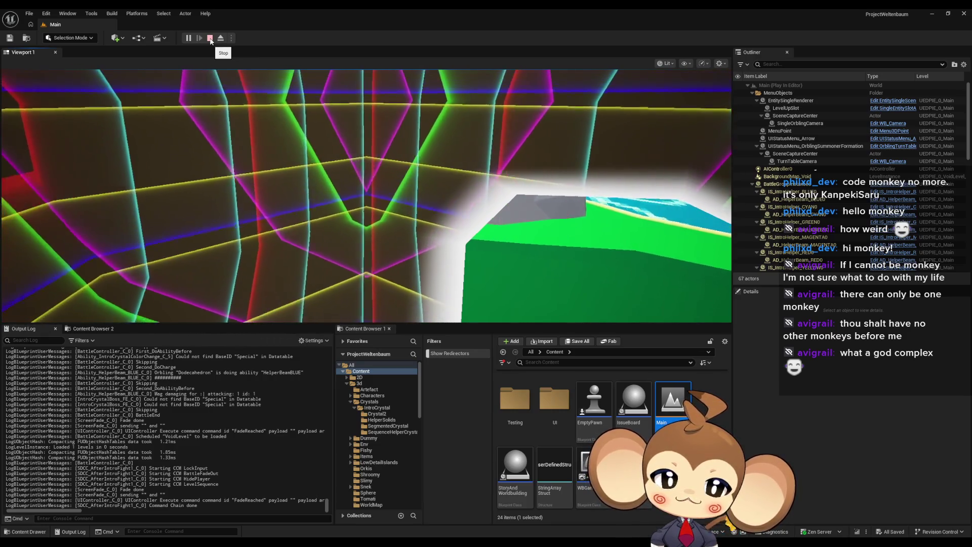
click(220, 38)
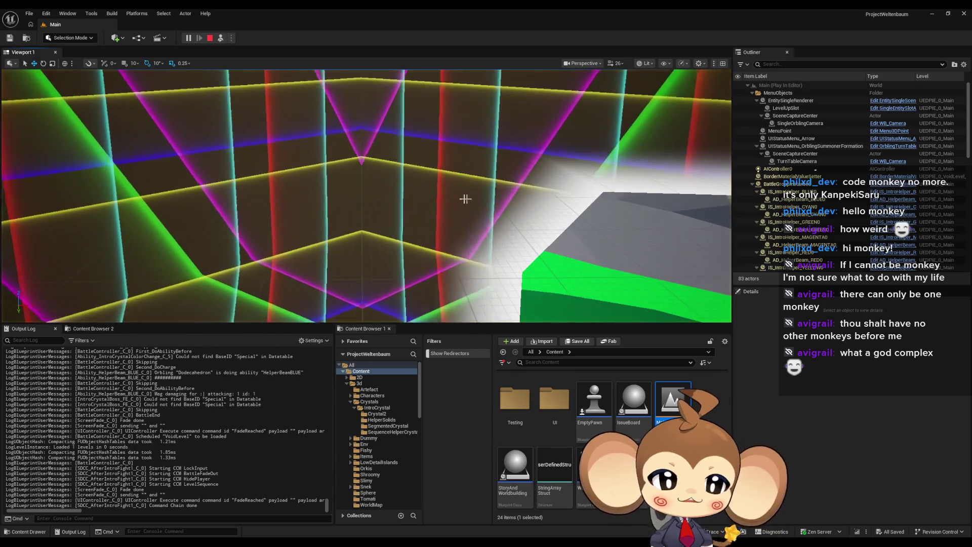
click(469, 198)
click(777, 349)
text(translu)
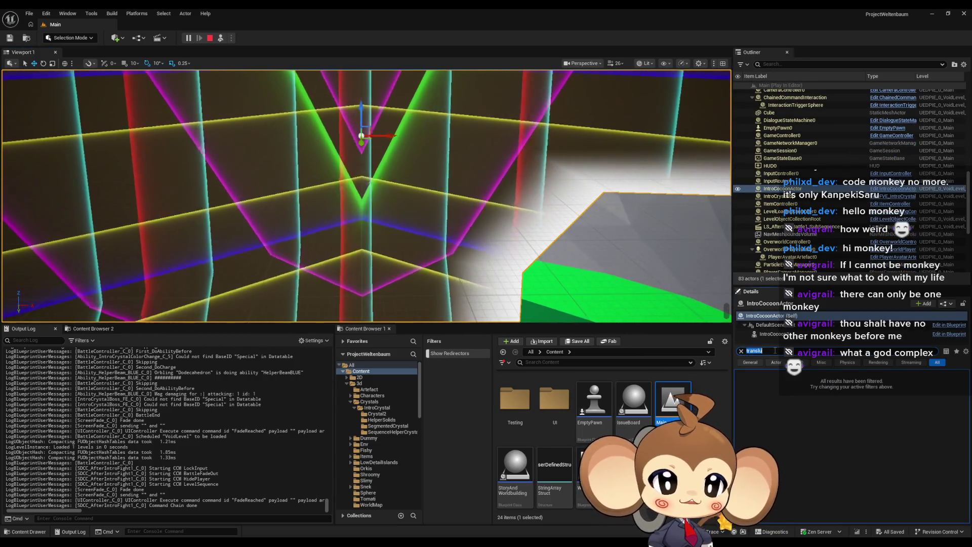
click(780, 335)
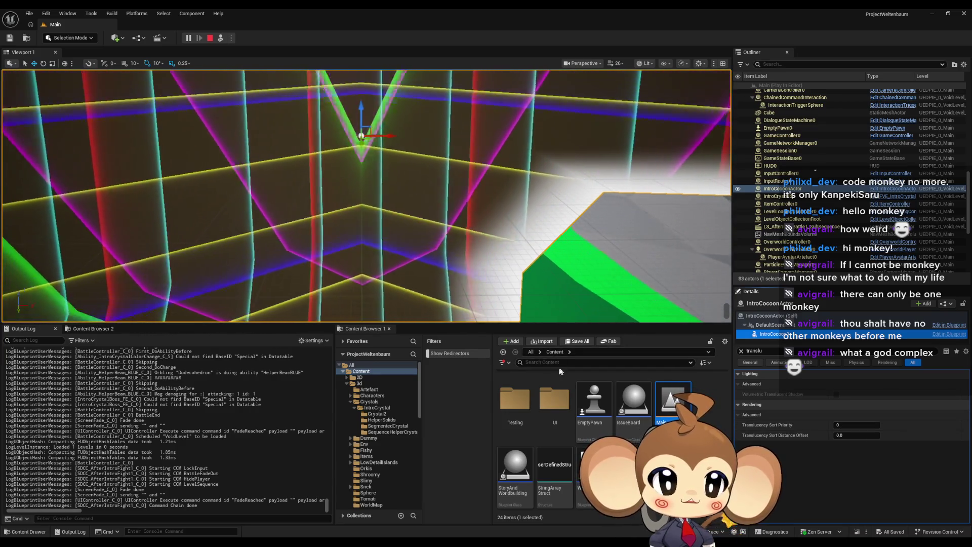
click(209, 39)
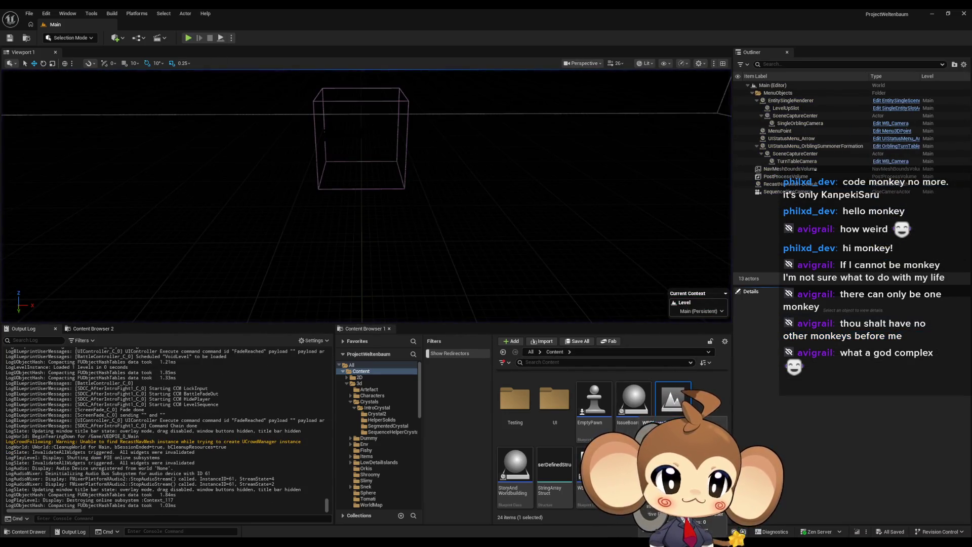
Open the VoidLevel map from Maps > Intro.
scroll(608, 436, up, 2)
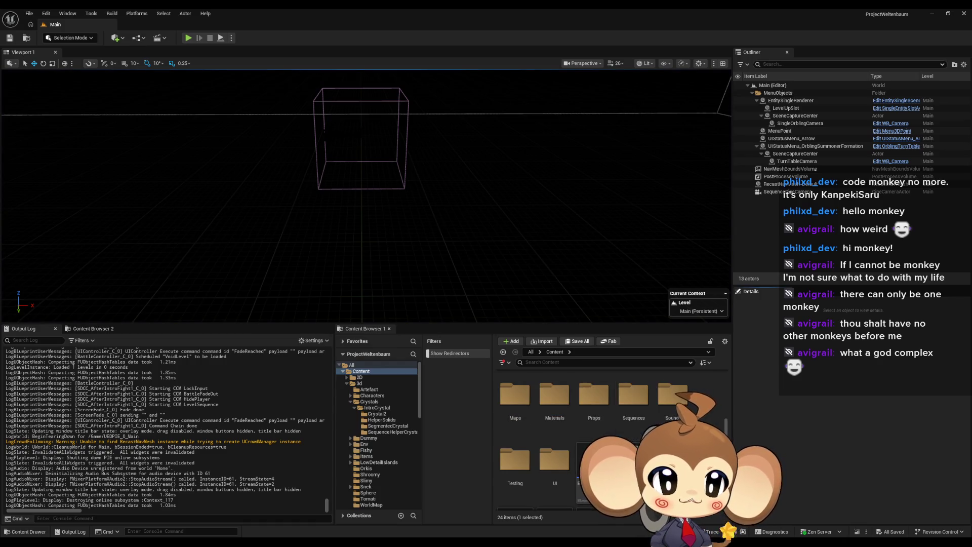
double_click(518, 409)
double_click(632, 411)
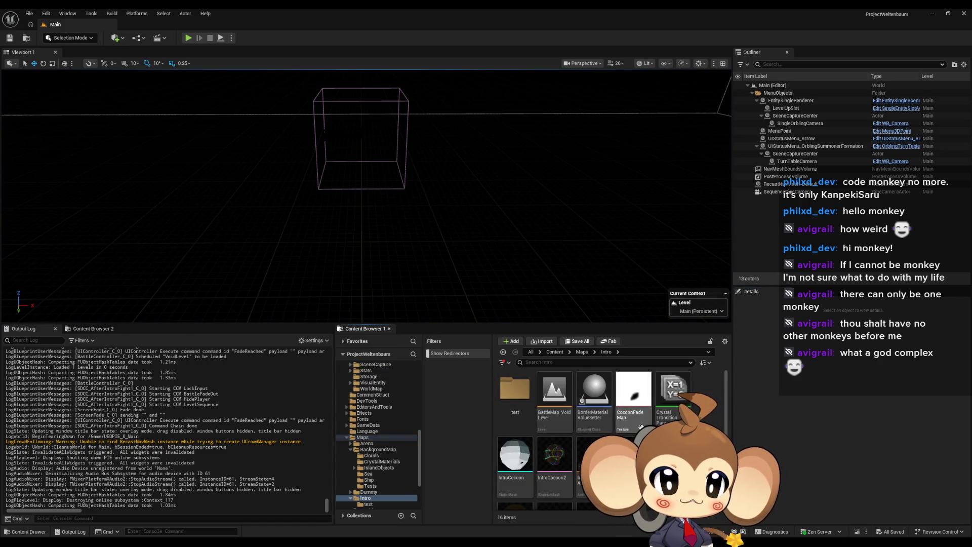
scroll(557, 402, down, 5)
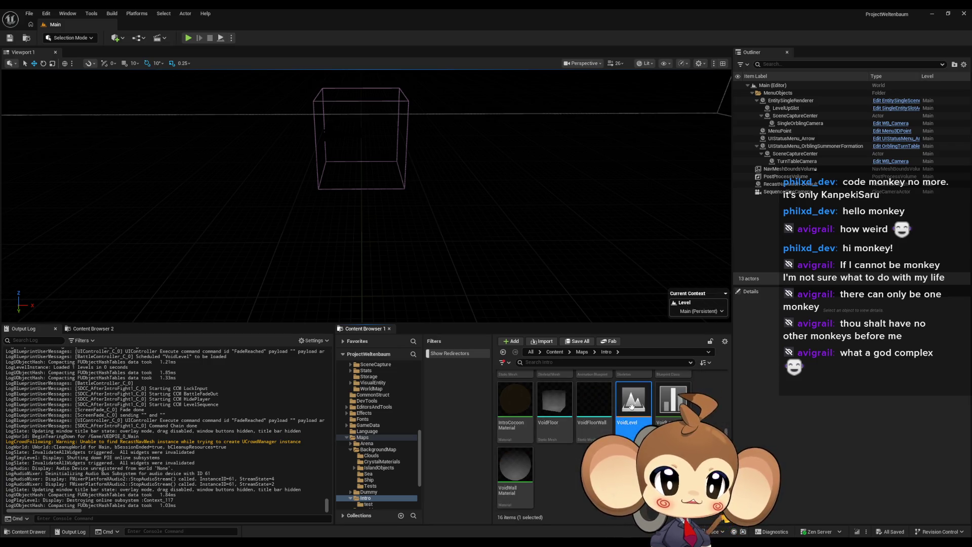
double_click(631, 405)
Set the VoidFloorWall's Translucency Sort Priority to 1.
click(531, 202)
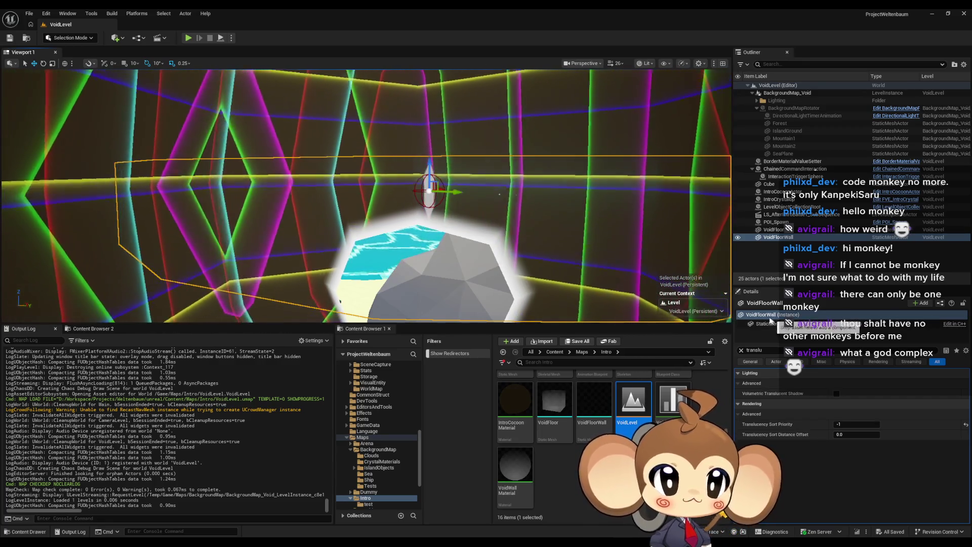
text(0)
key(Return)
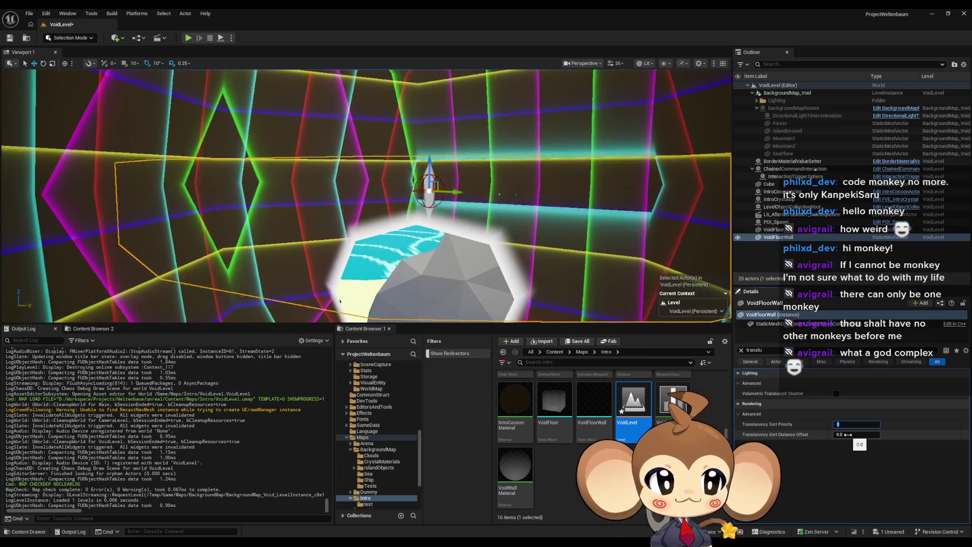
mouse_move(771, 436)
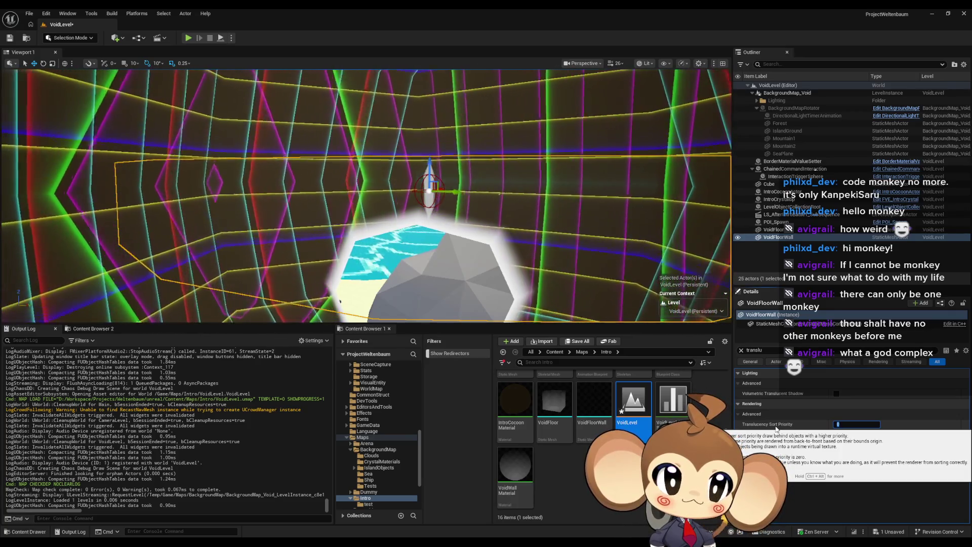
text(1)
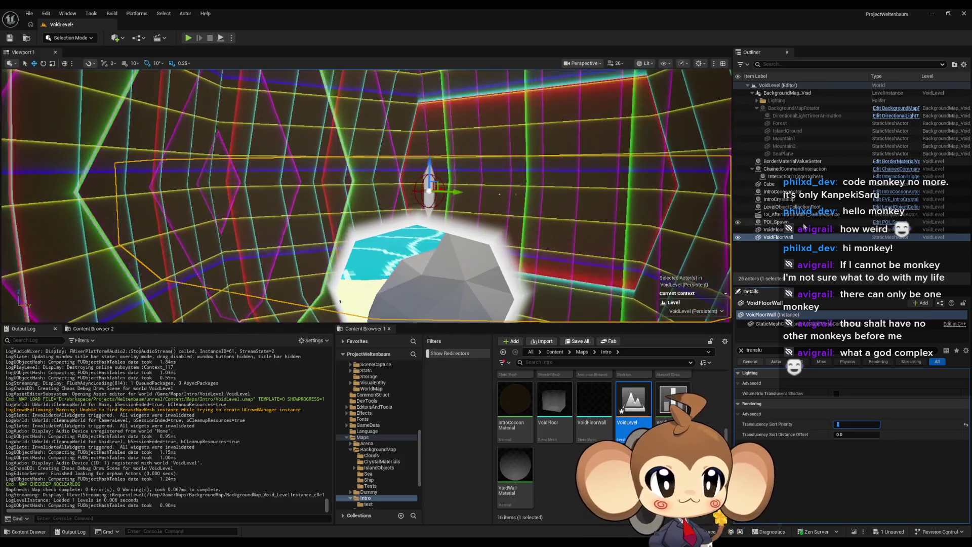
Set the IntroCocoon component's Translucency Sort Priority to -1 and save VoidLevel.
click(575, 140)
click(814, 334)
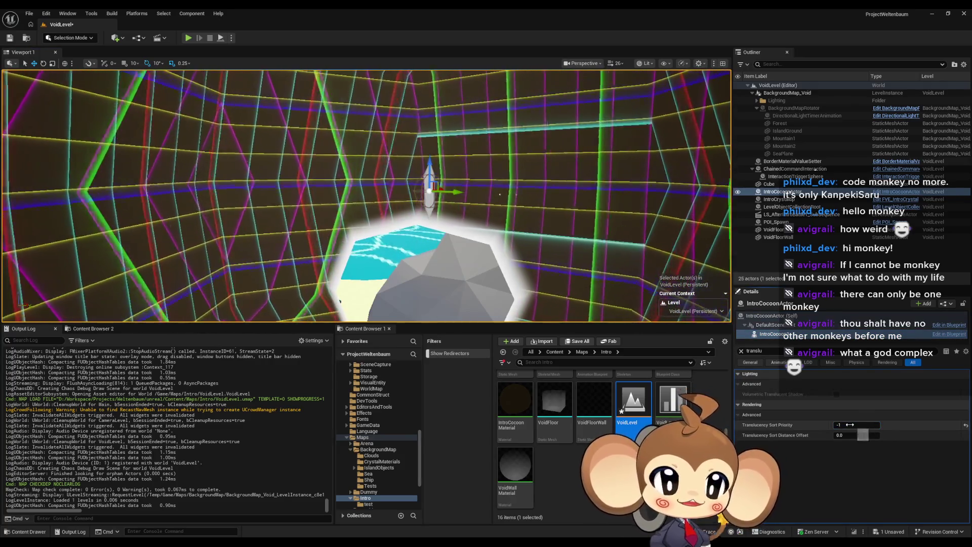
text(-1)
key(Return)
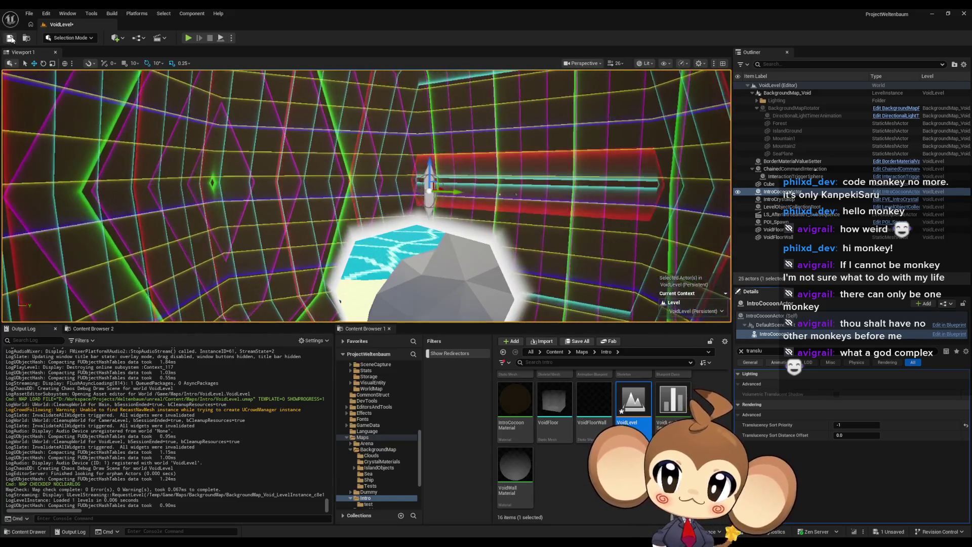
click(9, 38)
click(554, 351)
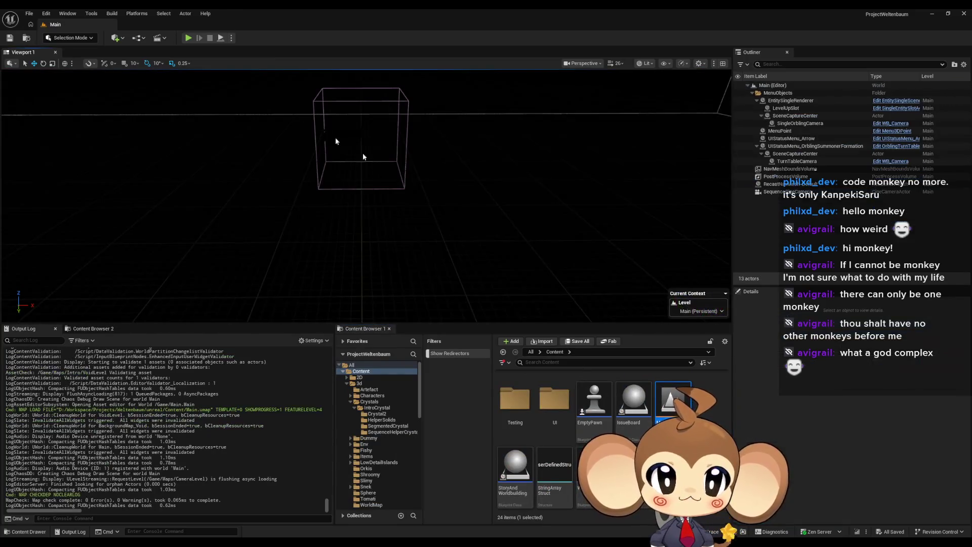
Start Play-In-Editor with Alt+P and focus the game viewport as the intro runs.
key(alt+p)
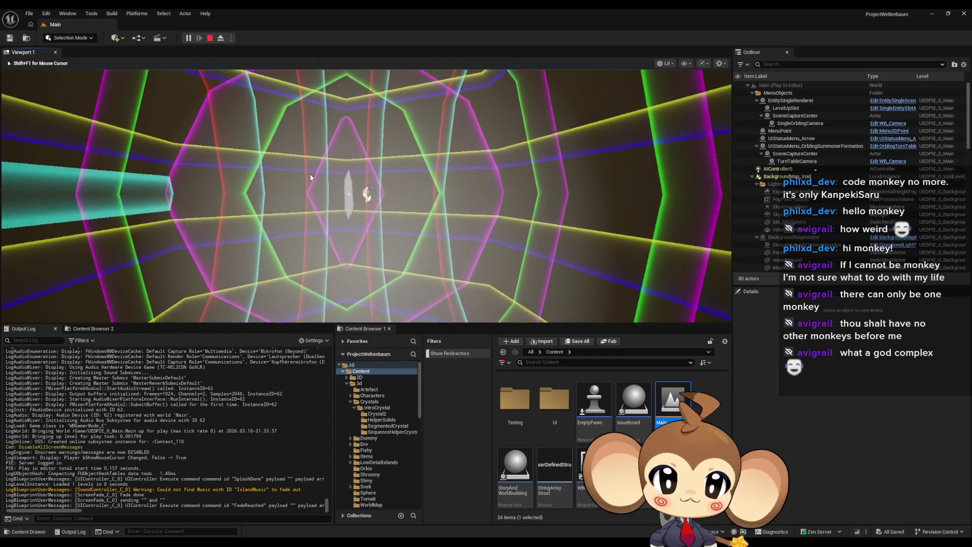
click(368, 214)
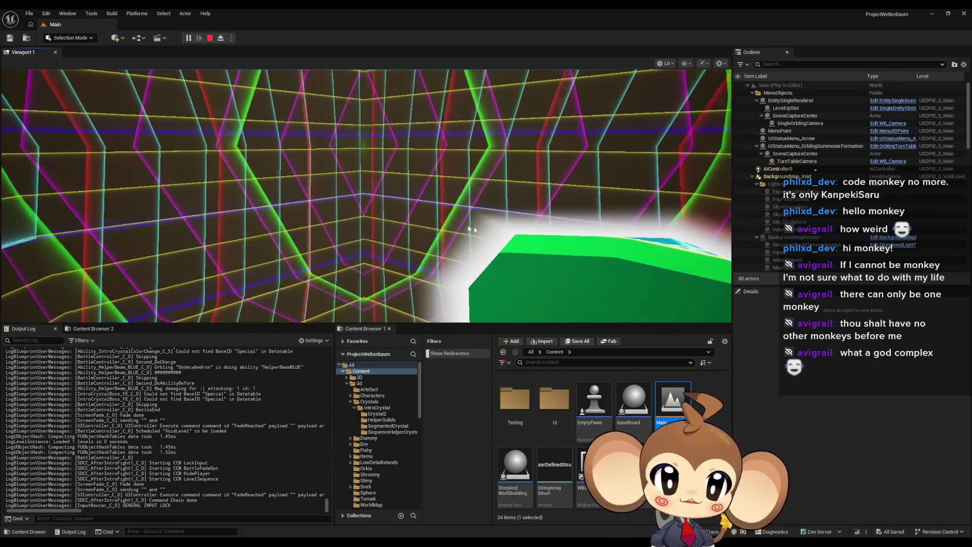
Browse to the Sequences > Void folder in the Content Browser.
scroll(570, 373, up, 3)
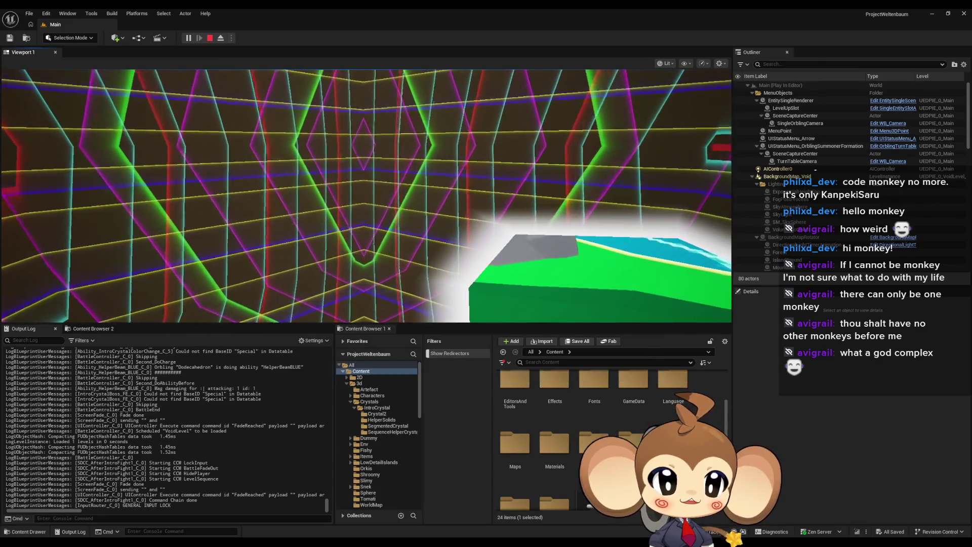
double_click(633, 398)
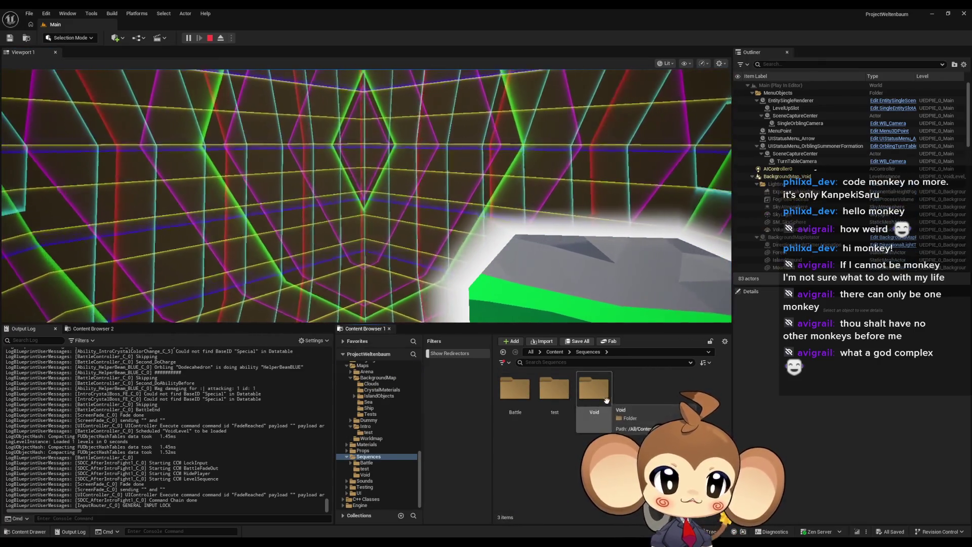
double_click(608, 405)
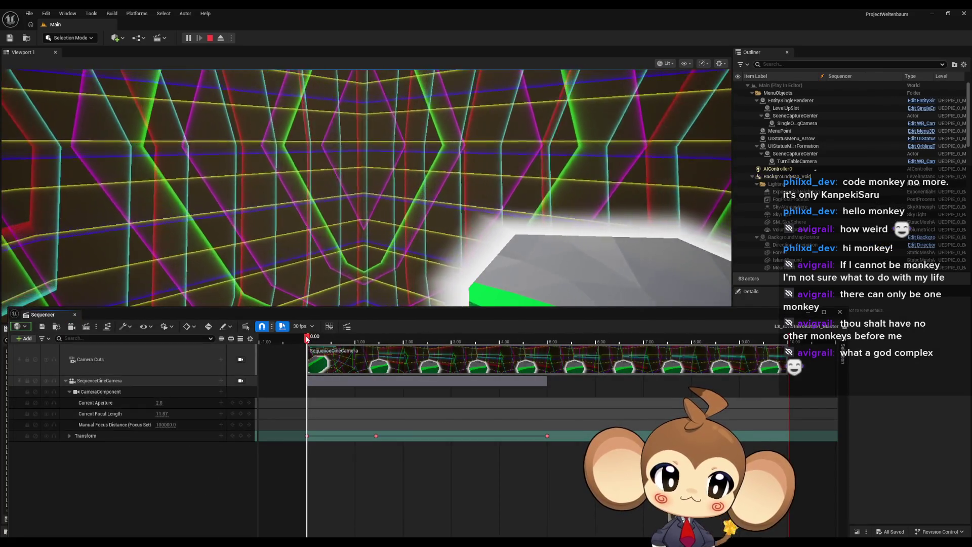
Lock the view to Camera Cuts and scrub the sequence to about 4.97 seconds.
drag(402, 344, 395, 344)
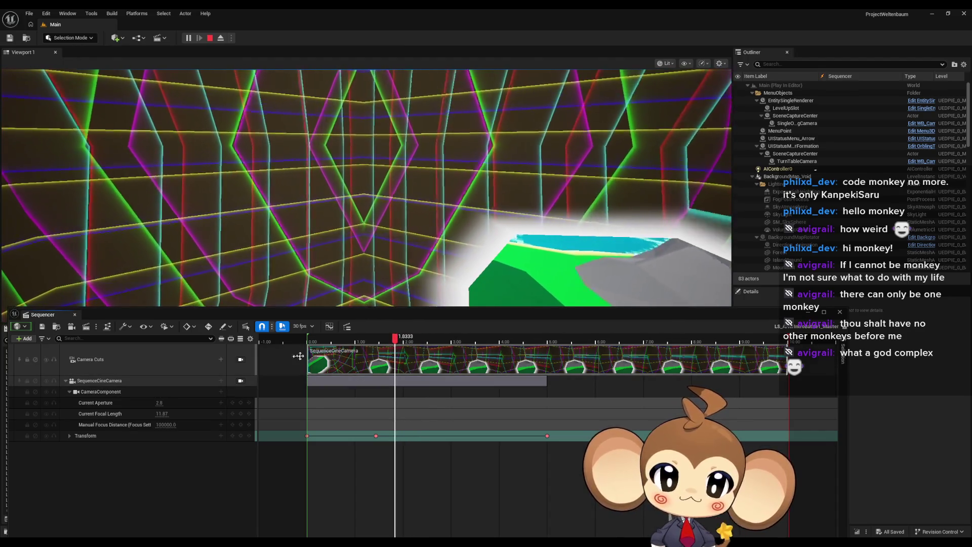
click(241, 358)
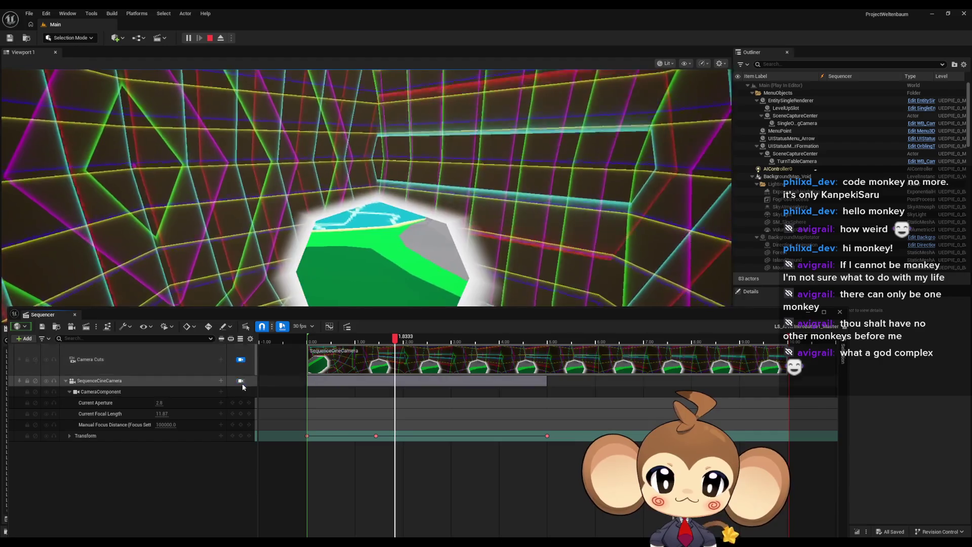
click(310, 342)
drag(310, 342, 548, 337)
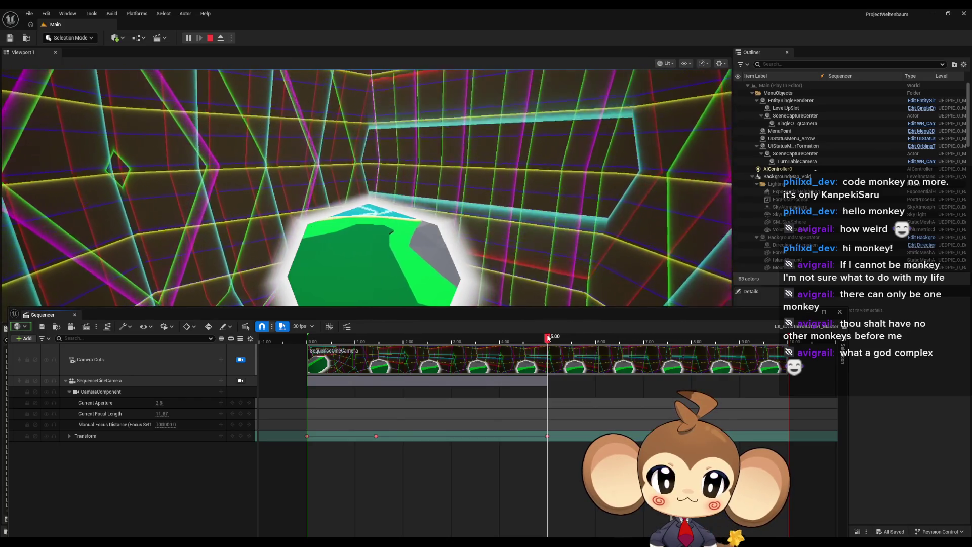
drag(547, 337, 545, 338)
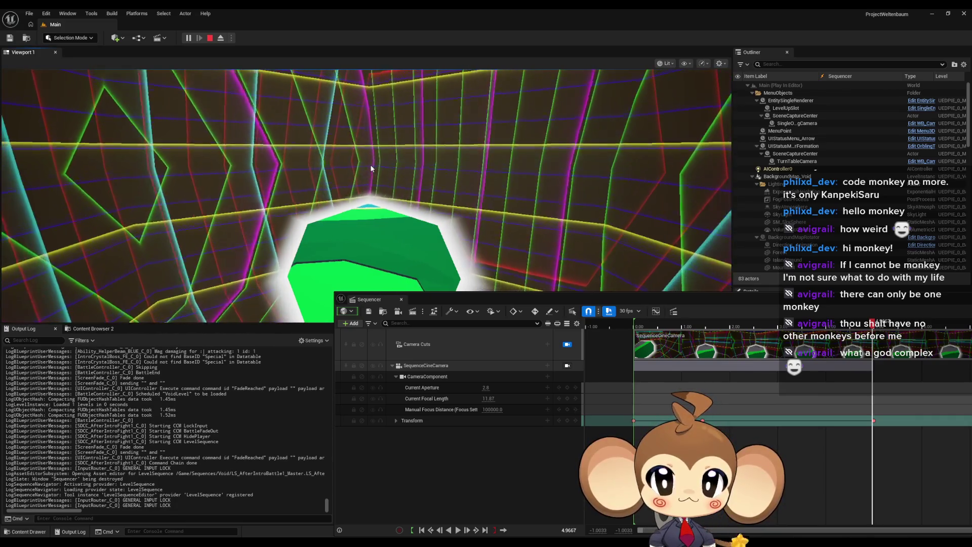
Undo the accidental Delete Keys and move the Sequencer aside, restoring the normal layout.
key(F11)
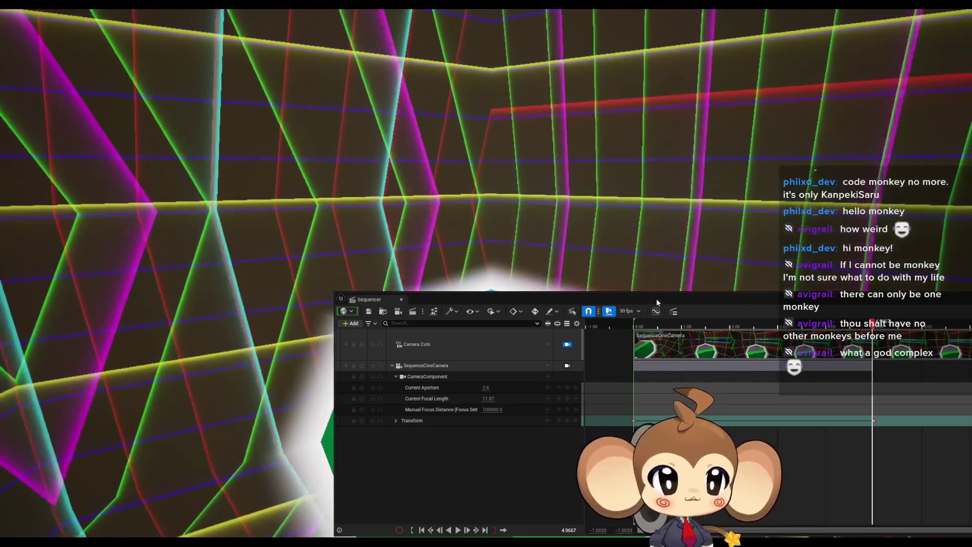
mouse_move(656, 299)
mouse_down()
mouse_move(587, 335)
mouse_move(445, 263)
mouse_up()
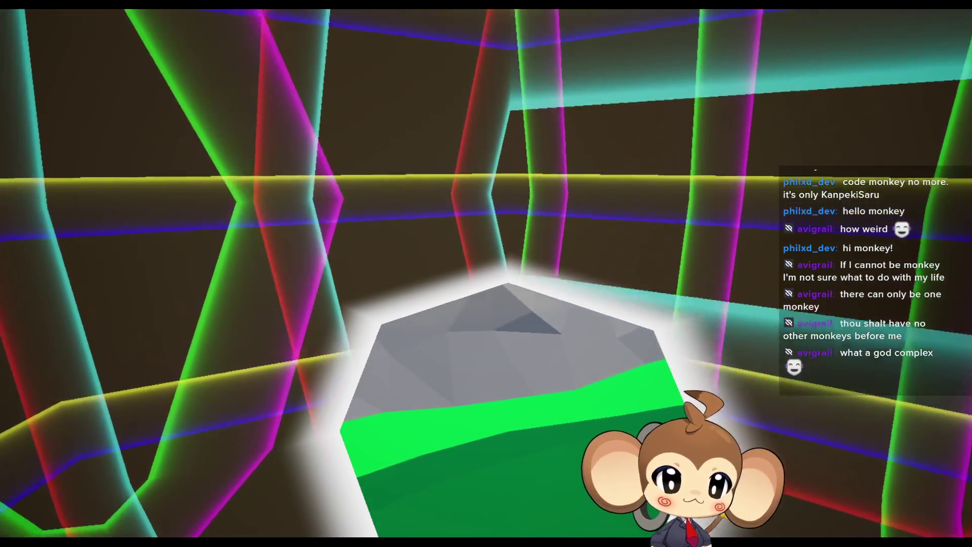
key(ctrl+z)
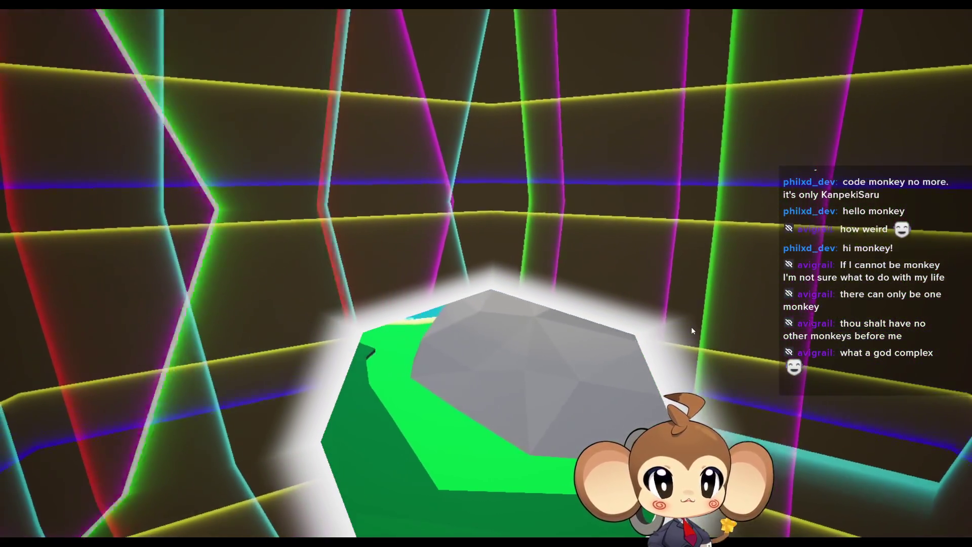
key(F11)
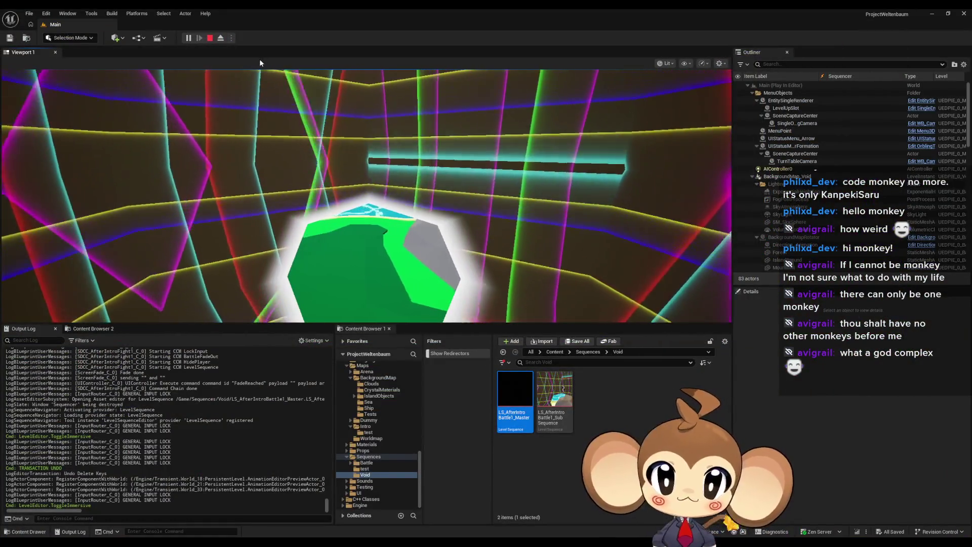
Stop the play session and save the LS_AfterIntroBattle1_Master level sequence.
key(F11)
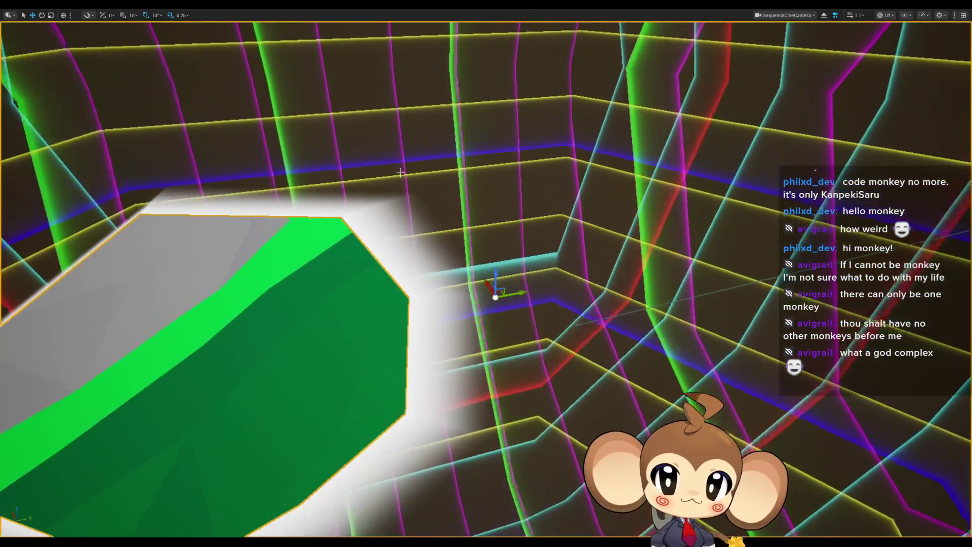
key(F11)
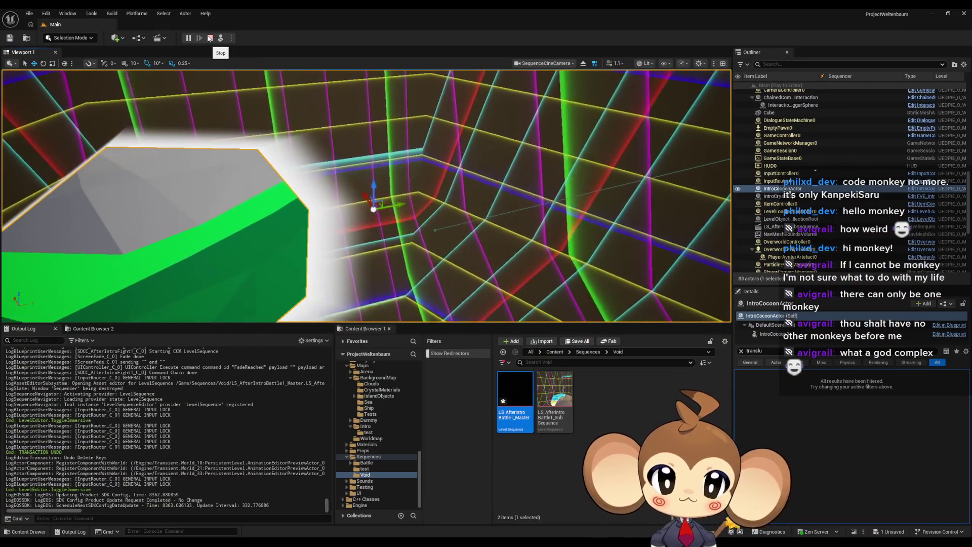
click(209, 38)
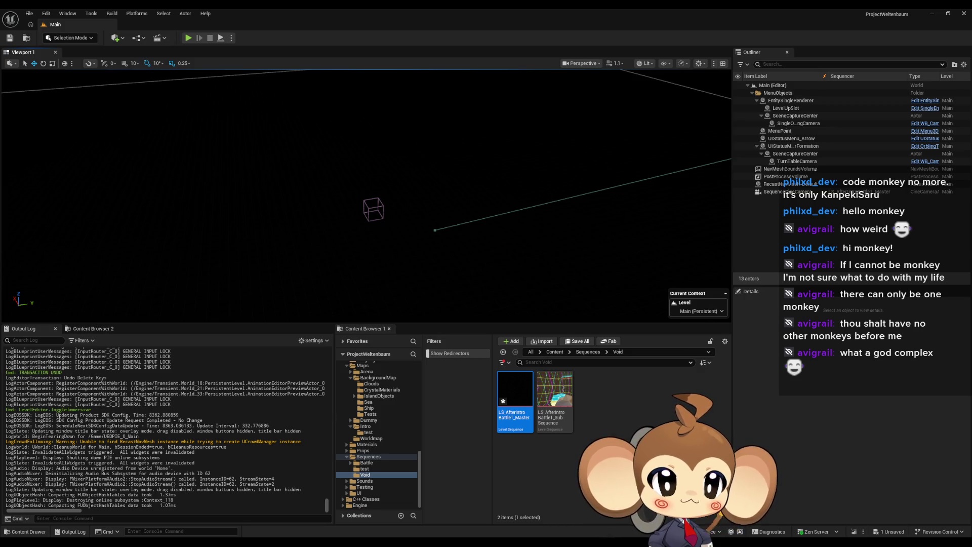
key(ctrl+shift+s)
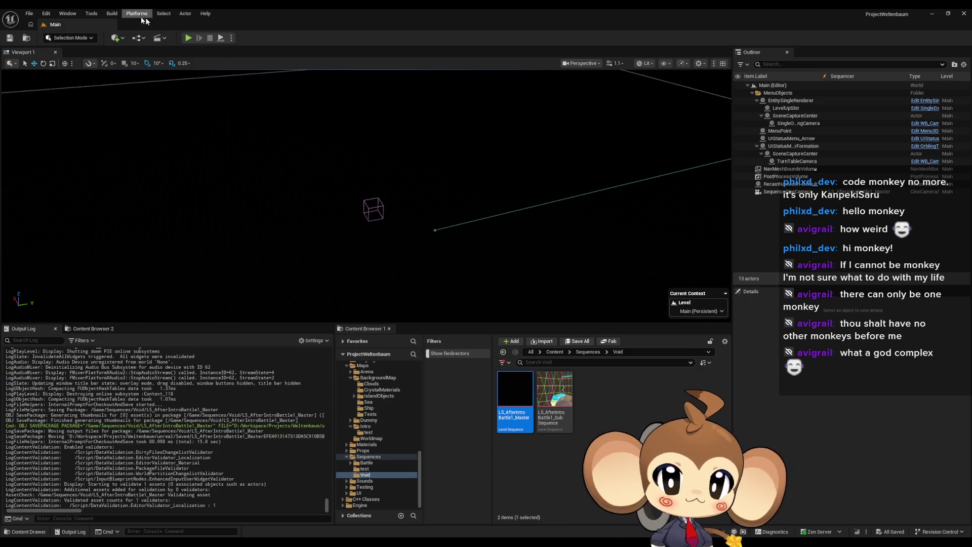
click(188, 39)
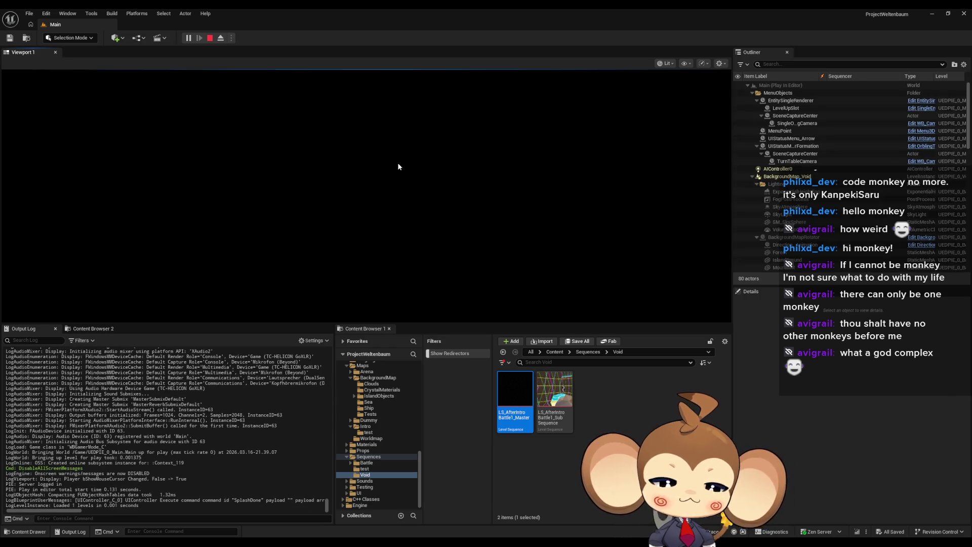
Watch the intro full-screen until the neon void, then eject to the free editor camera.
key(F11)
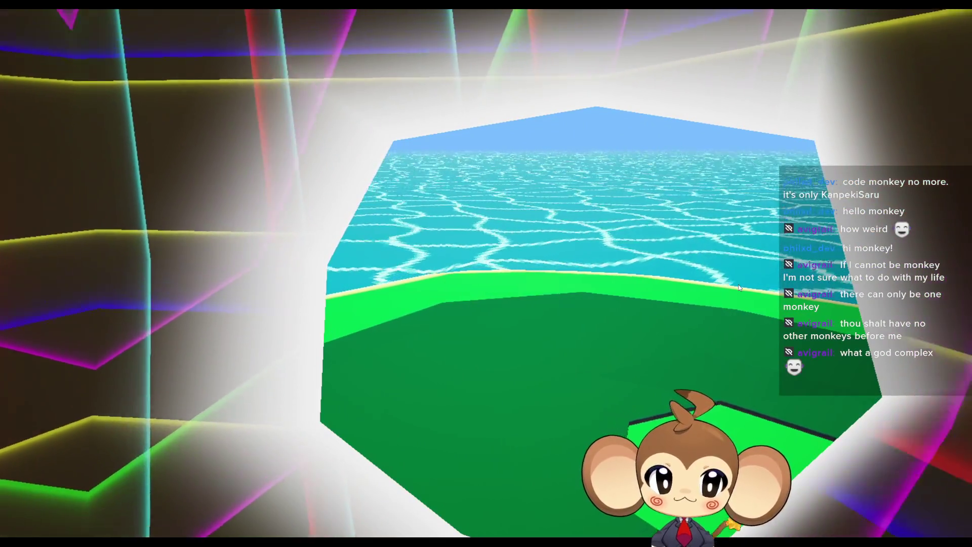
key(F11)
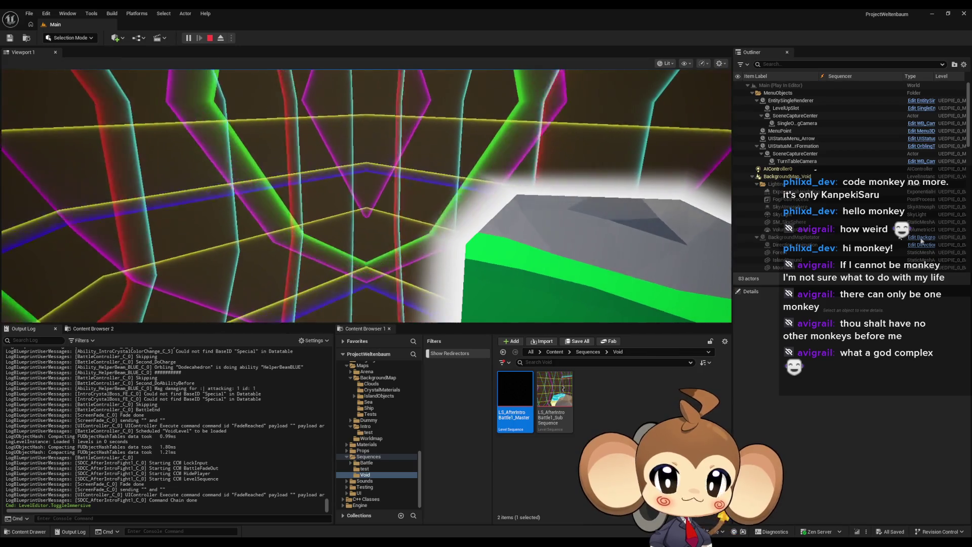
click(221, 38)
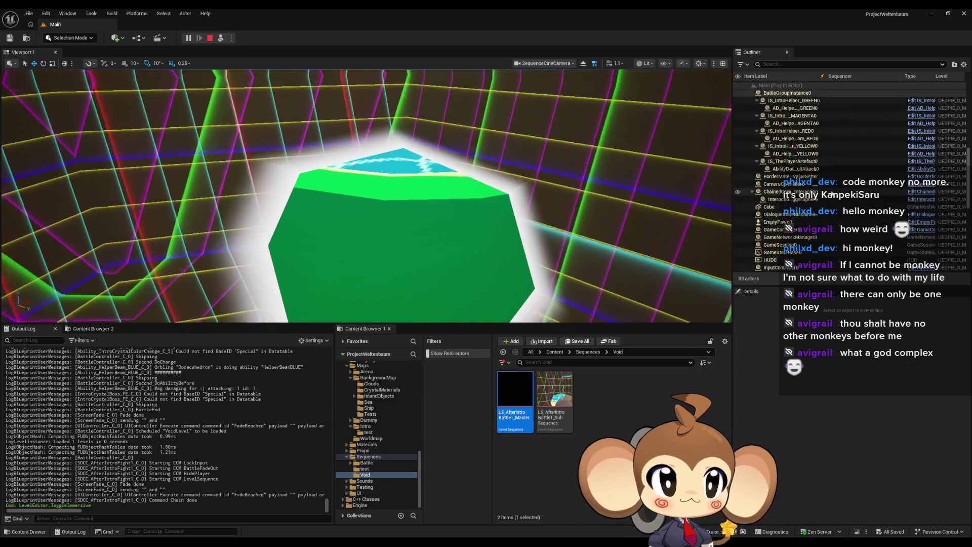
scroll(832, 194, down, 10)
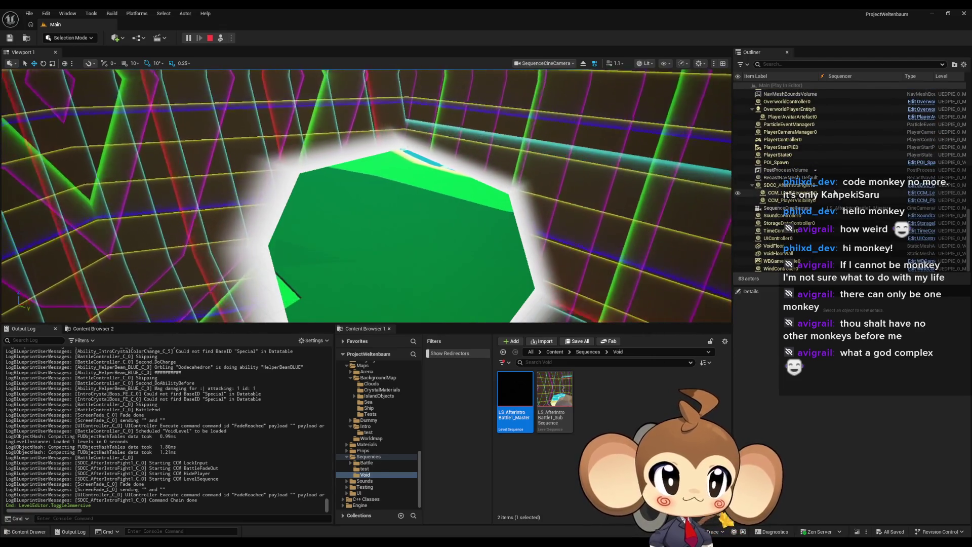
scroll(836, 194, up, 10)
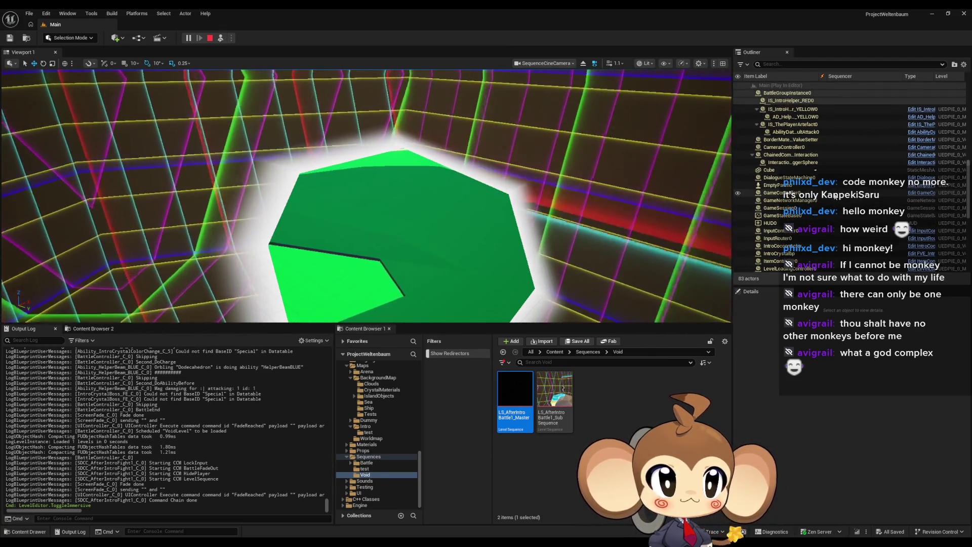
scroll(835, 196, down, 3)
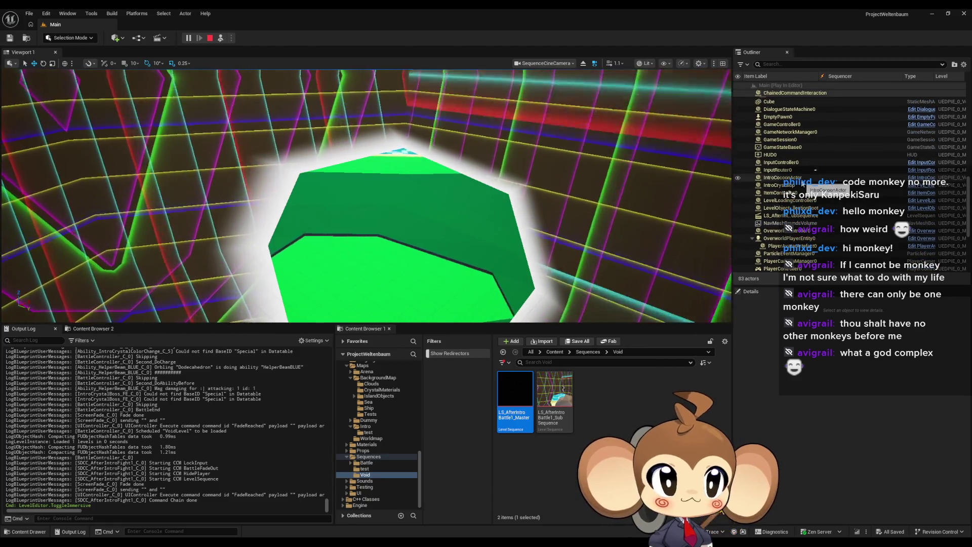
Select the IntroCrystal actor and clear the Details filter to list all its properties.
click(810, 186)
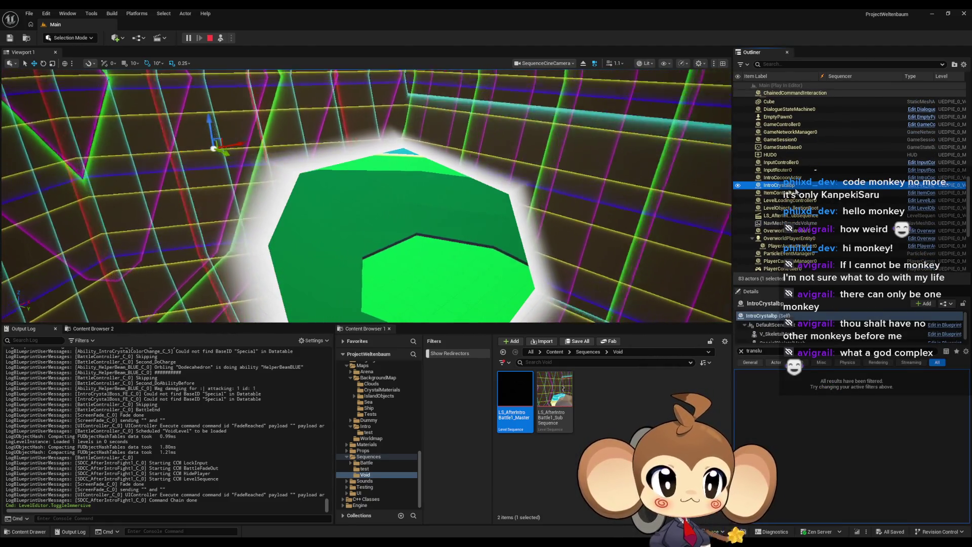
click(740, 351)
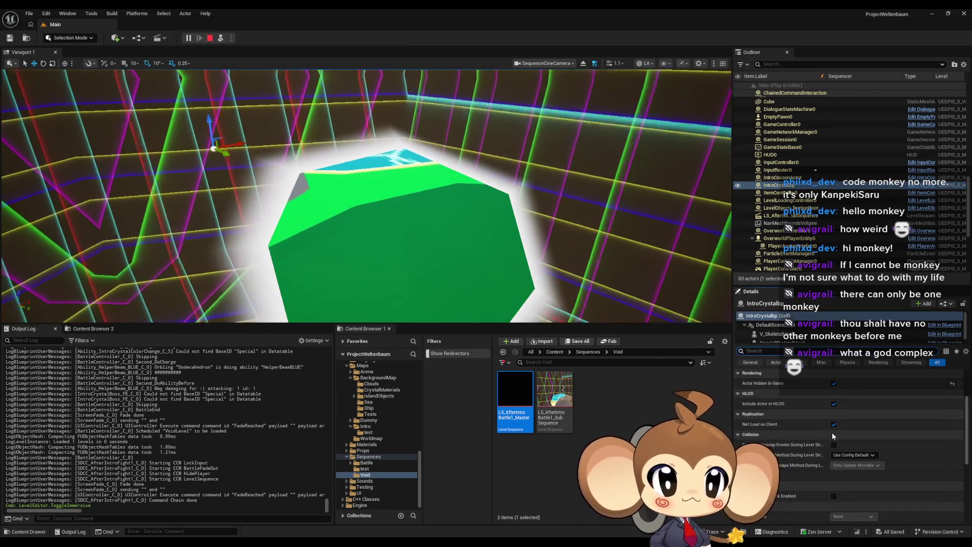
scroll(831, 433, down, 2)
scroll(831, 430, down, 5)
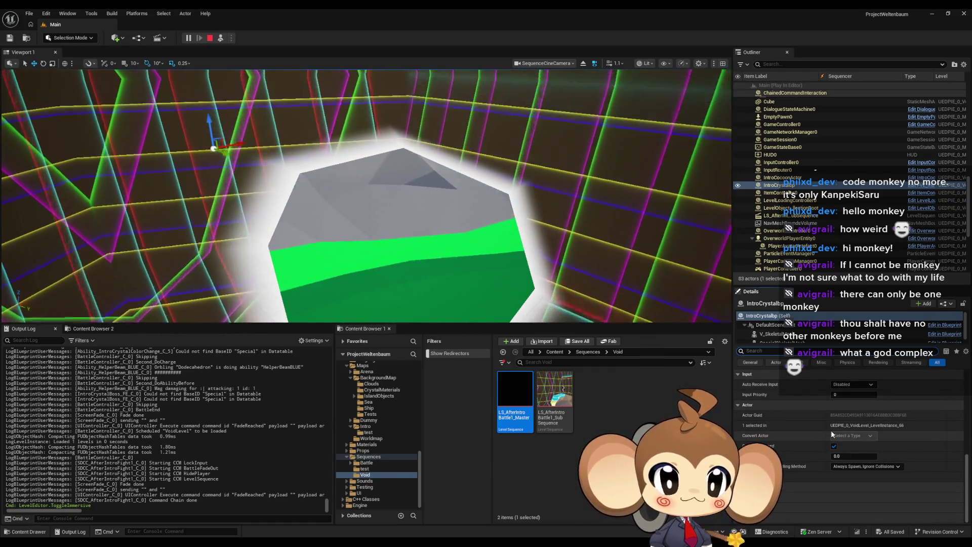
scroll(787, 342, down, 1)
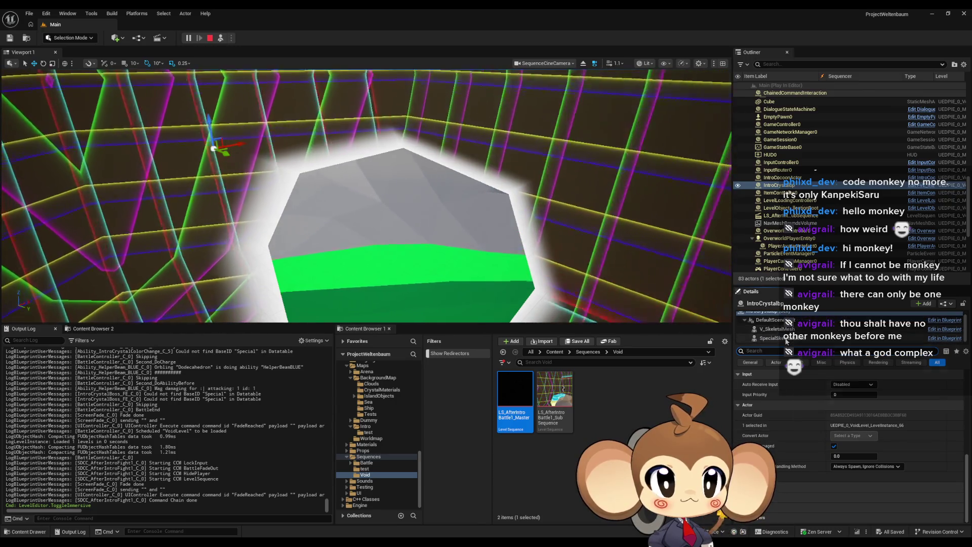
scroll(804, 444, up, 2)
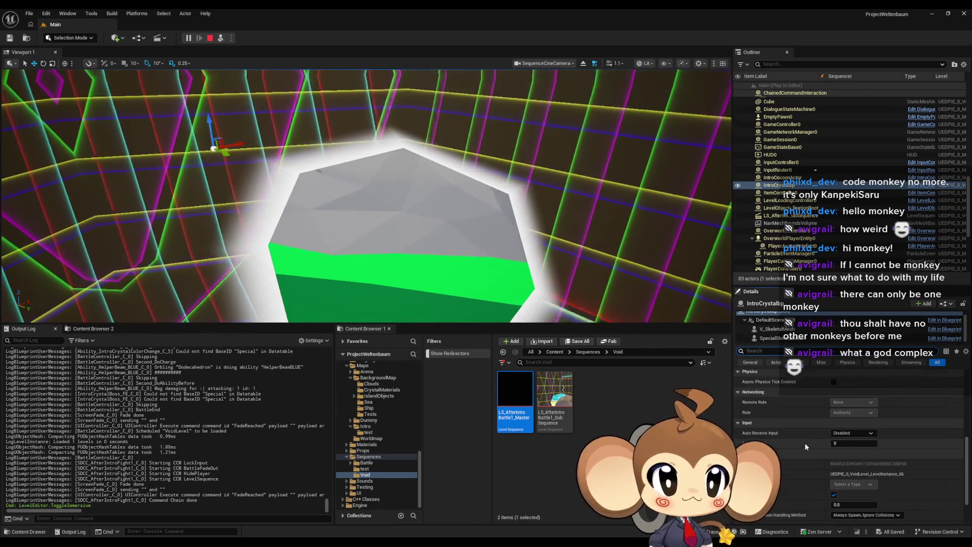
scroll(804, 441, up, 2)
scroll(804, 441, up, 3)
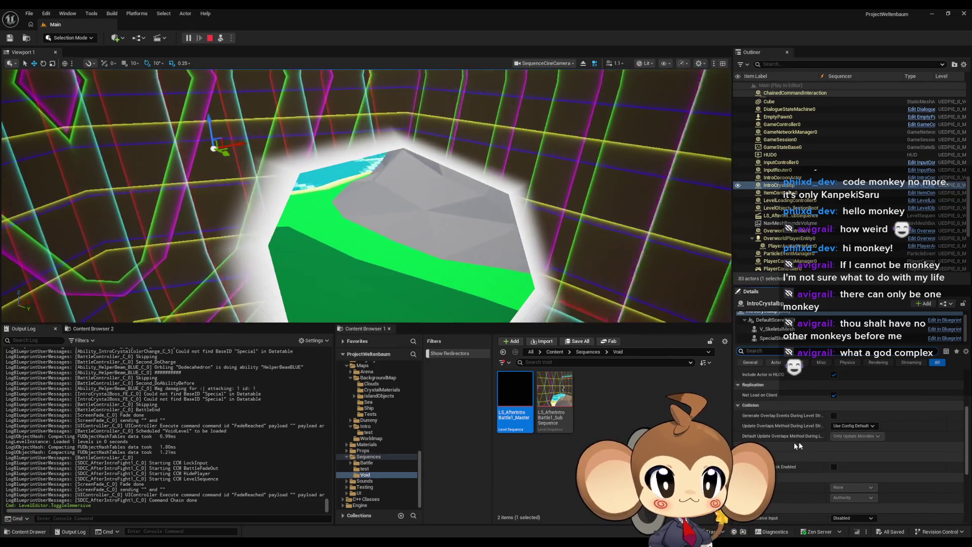
Collapse Physics and Networking, then uncheck Actor Hidden In Game under Rendering.
click(738, 415)
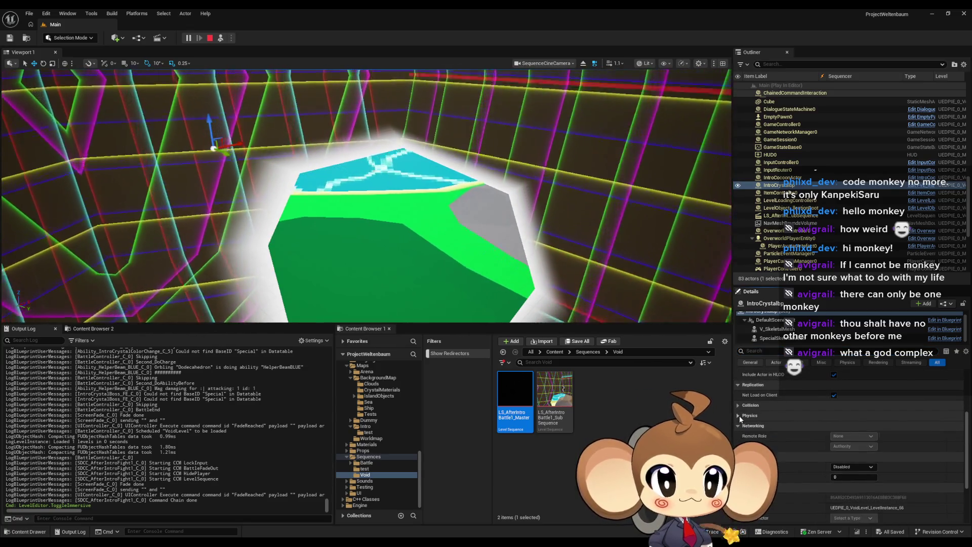
click(738, 425)
click(738, 435)
scroll(738, 438, up, 2)
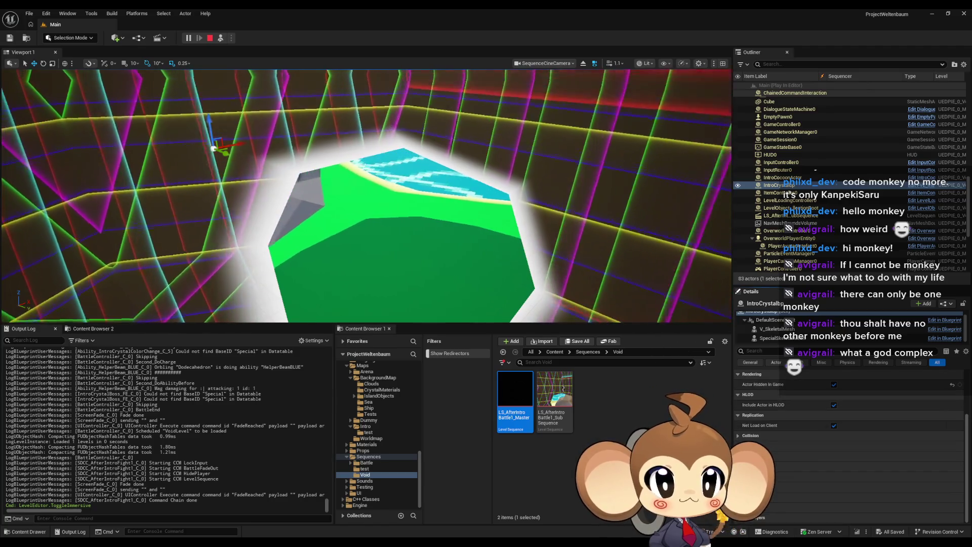
scroll(751, 439, up, 3)
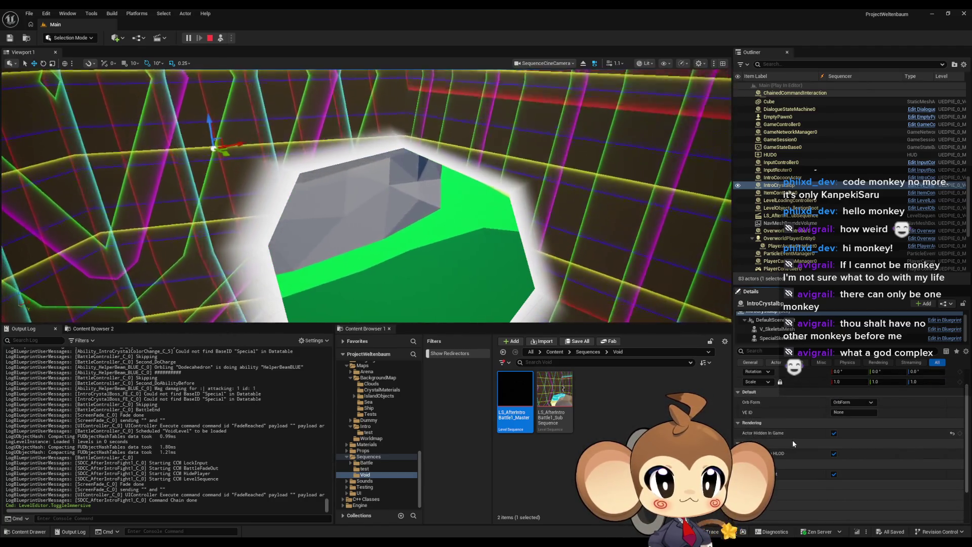
click(833, 434)
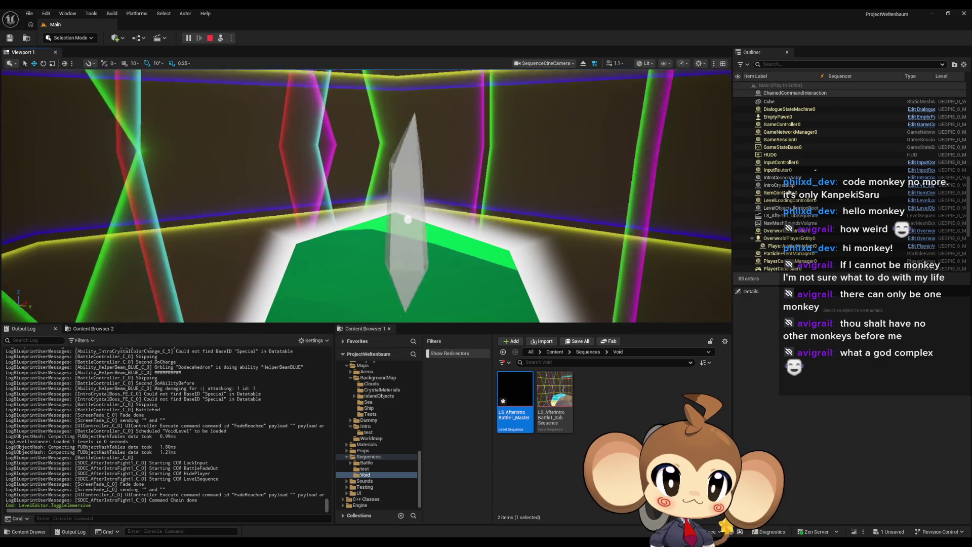
key(F11)
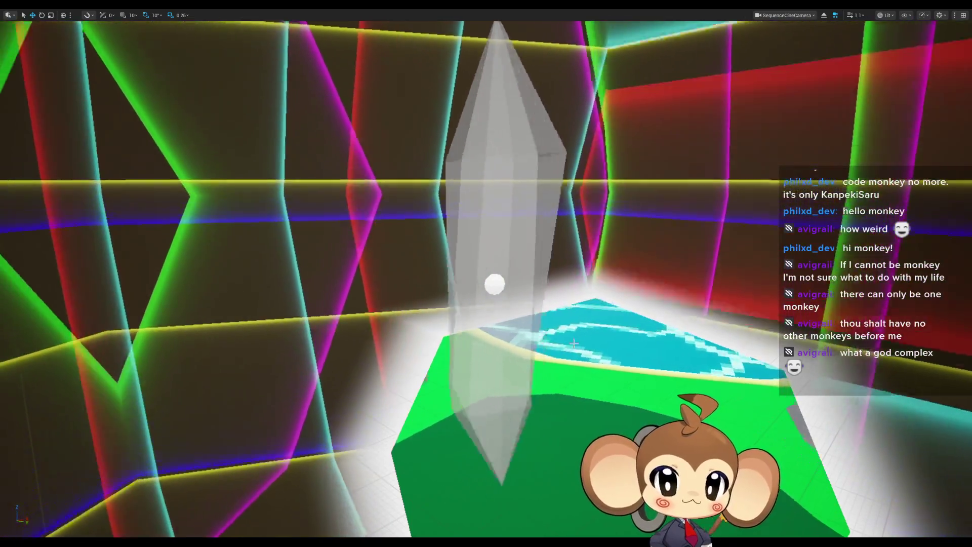
key(F11)
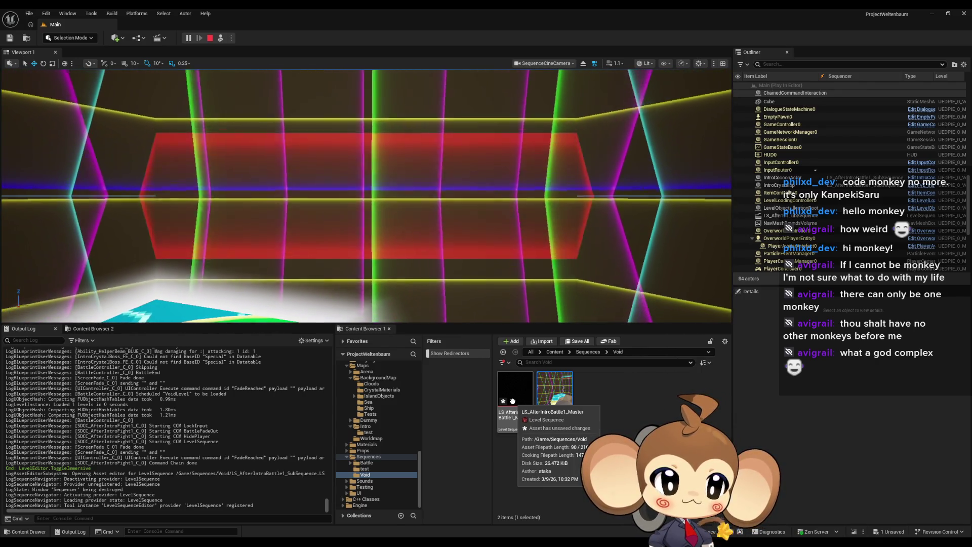
click(512, 401)
Open LS_AfterIntroBattle1_Master, watch its camera full-screen over the island, then stop playing.
double_click(514, 404)
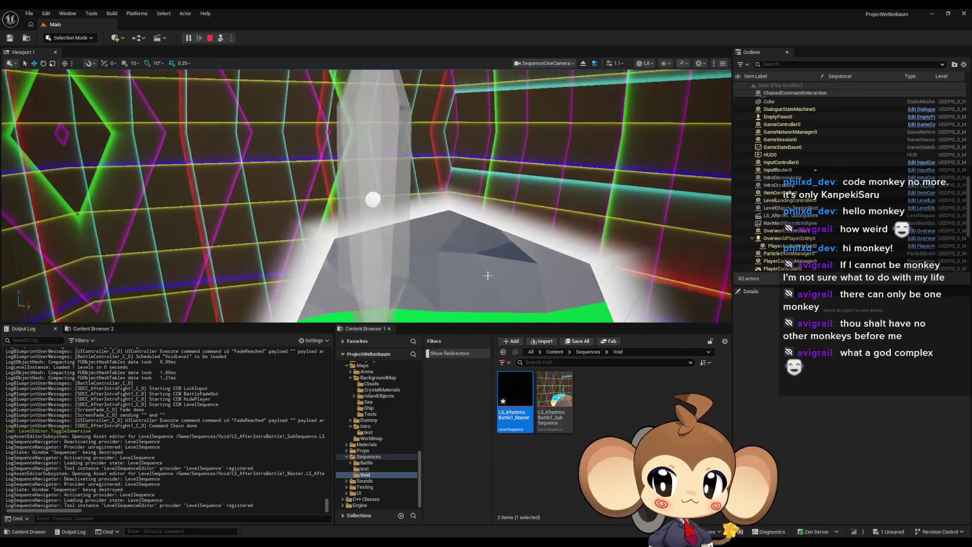
key(F11)
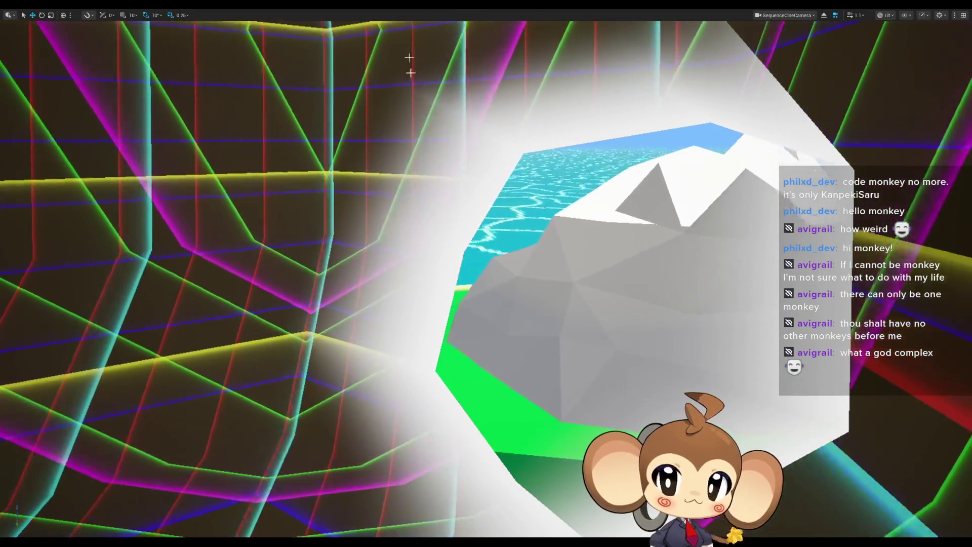
key(F11)
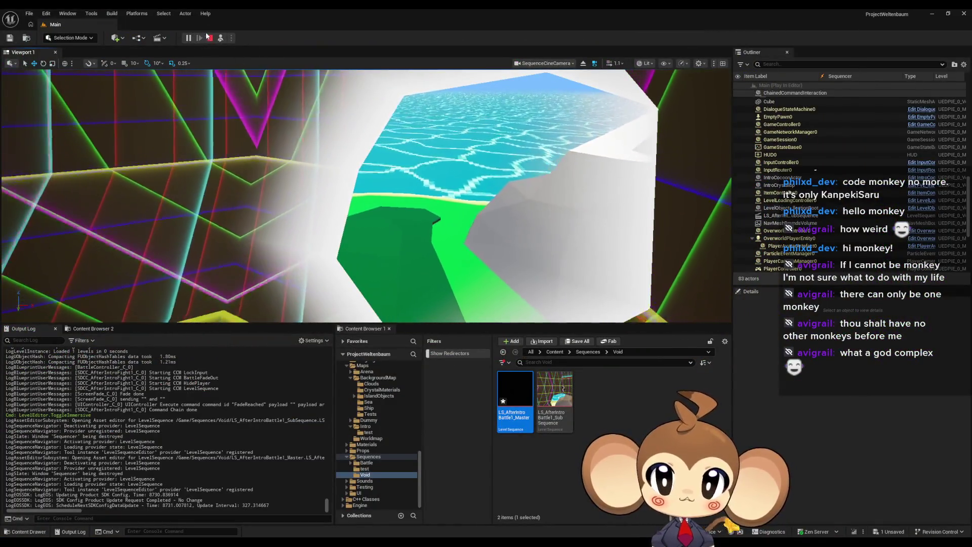
click(208, 37)
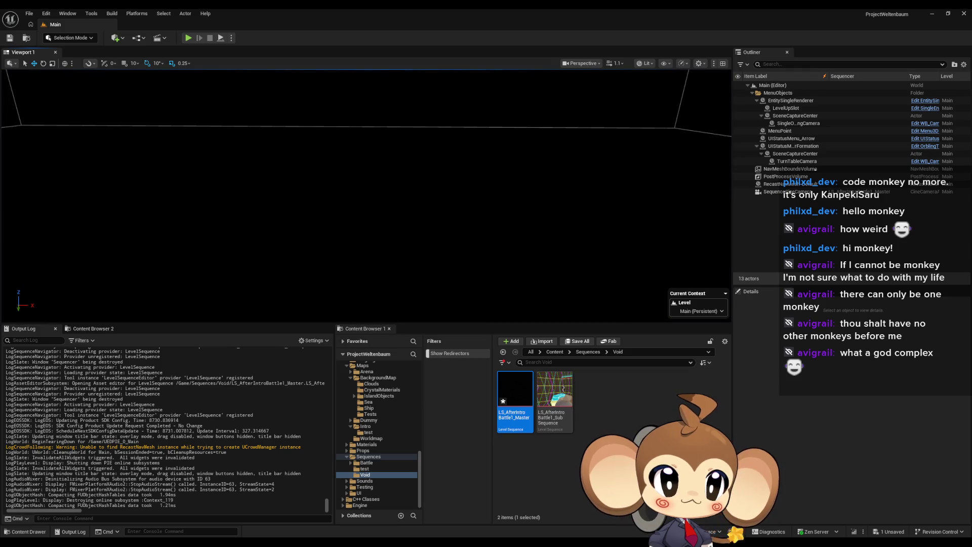
Replay the intro full-screen to the checkered crystal in the neon void, then stop.
click(188, 38)
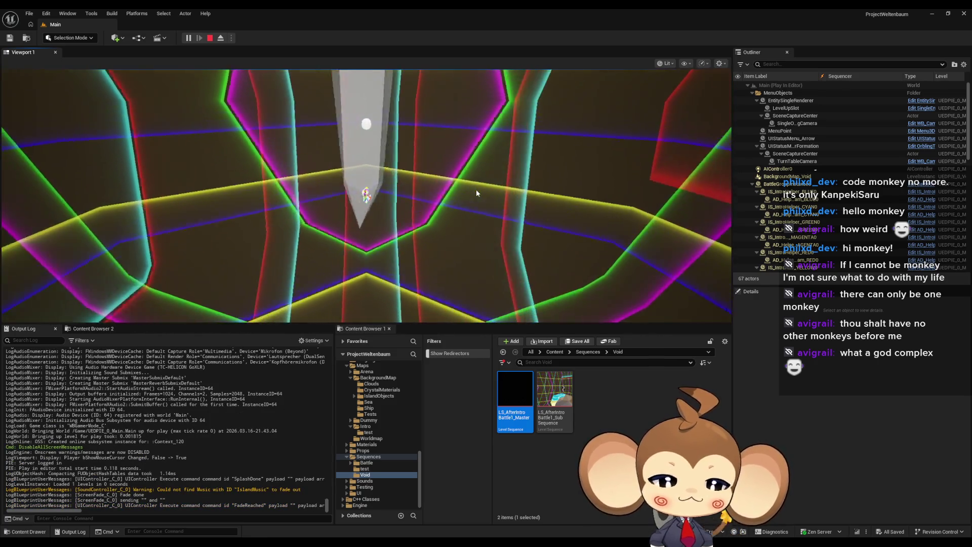
key(F11)
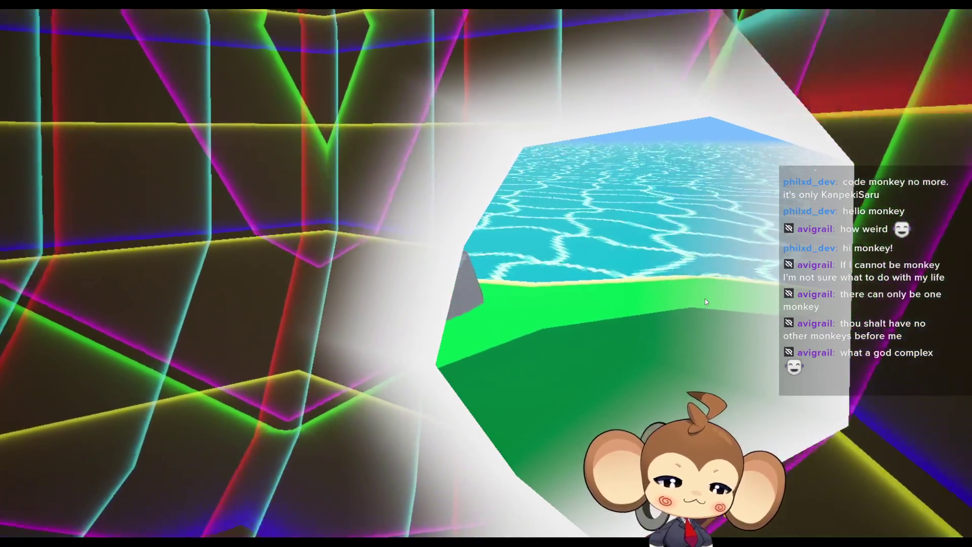
key(F11)
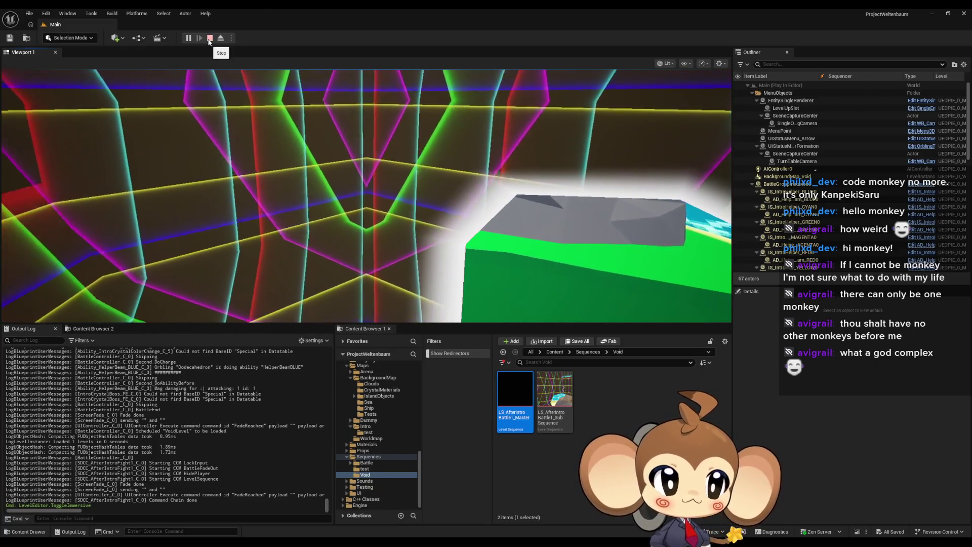
click(209, 38)
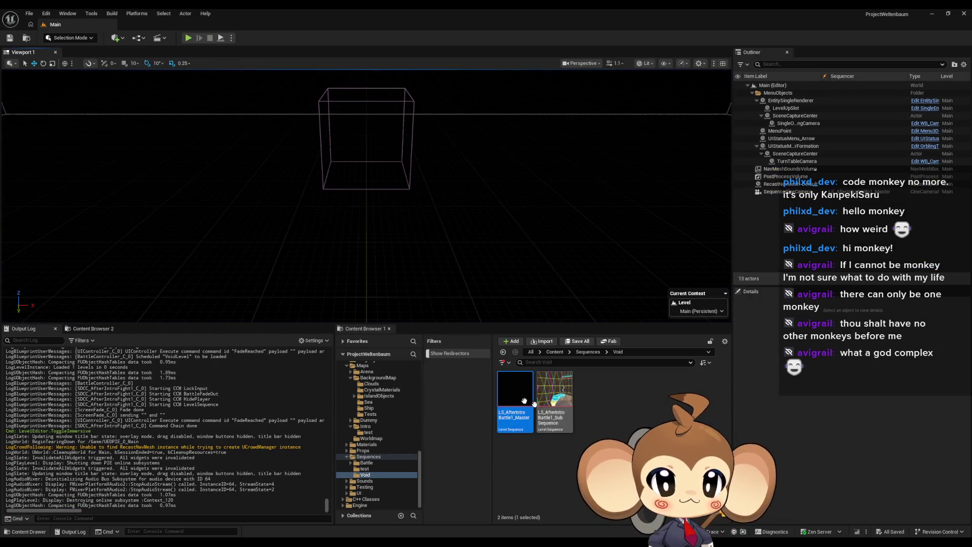
Select LS_AfterIntroBattle1_SubSequence in the Content Browser and save it with Ctrl+S.
click(555, 396)
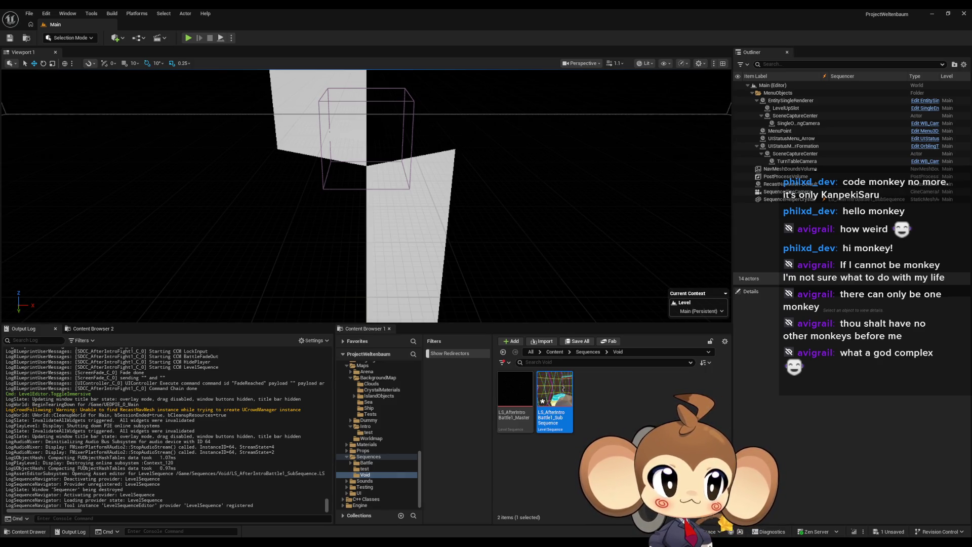
key(ctrl+s)
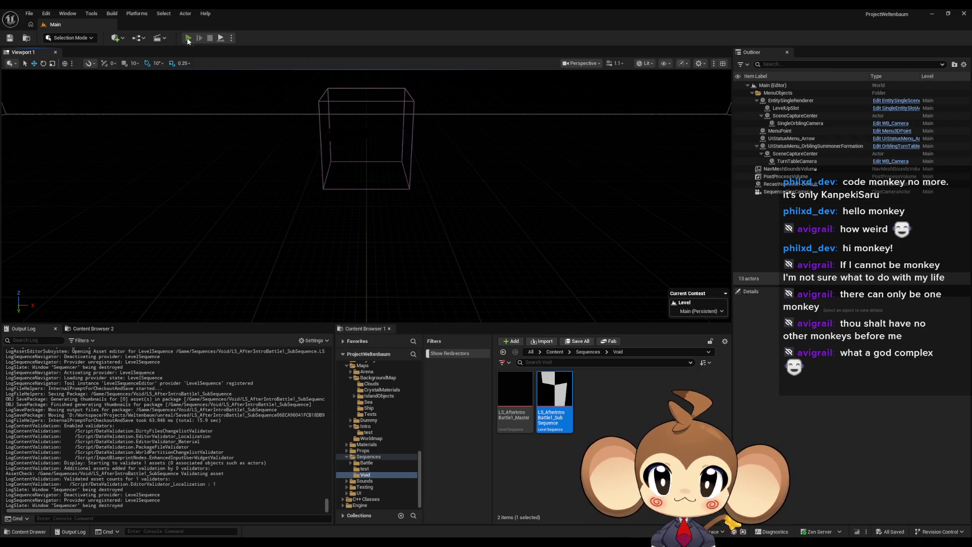
Start a new play-in-editor session and briefly view it in immersive full-window mode.
click(187, 39)
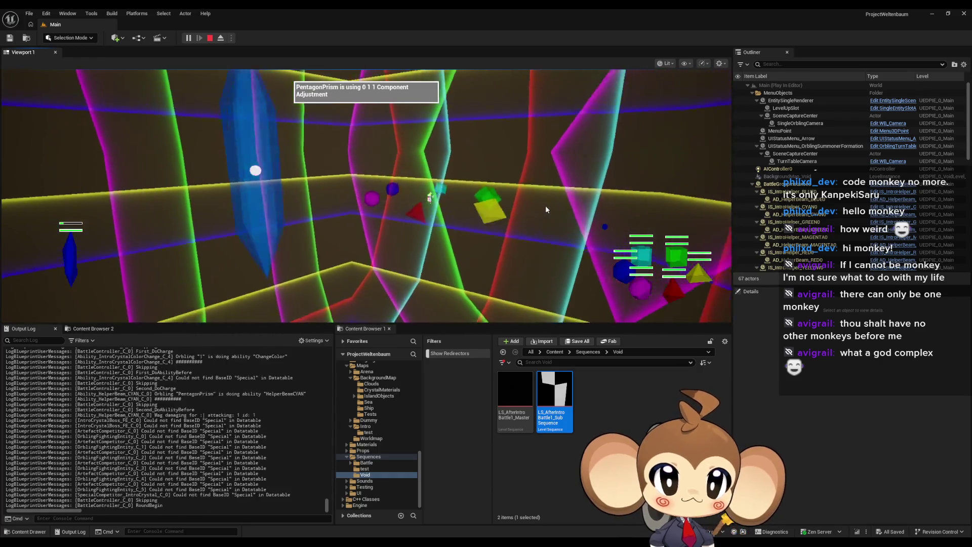
key(F11)
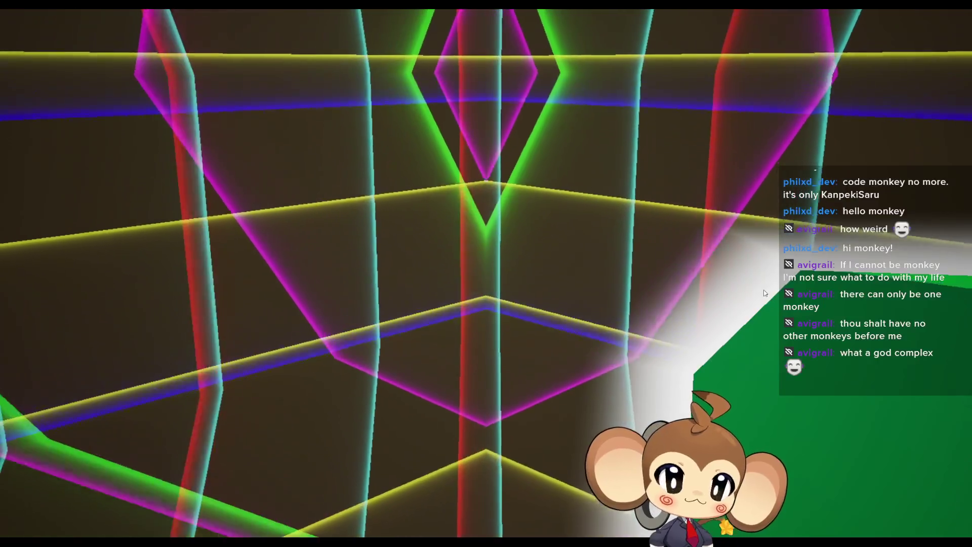
key(F11)
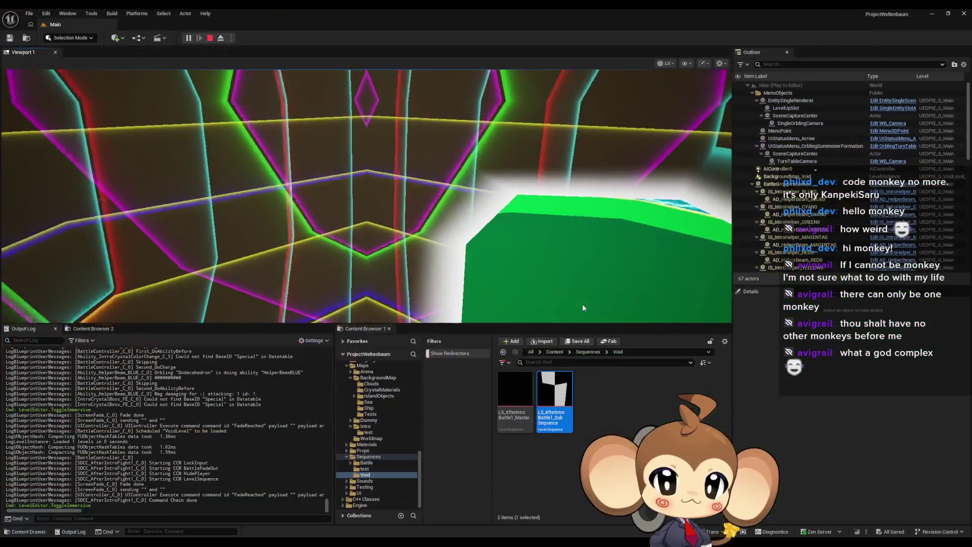
Open LS_AfterIntroBattle1_Master to replay the intro and watch it full-window.
double_click(512, 395)
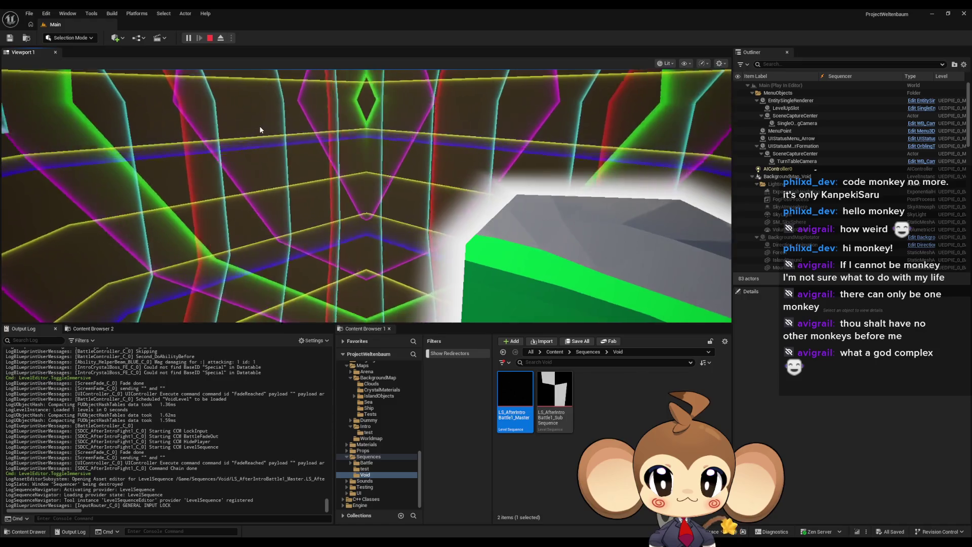
key(F11)
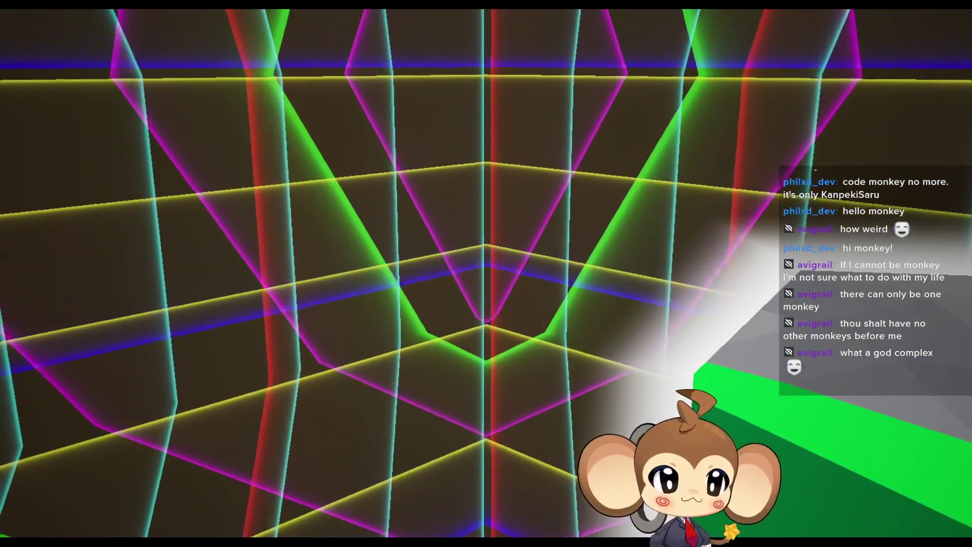
key(F11)
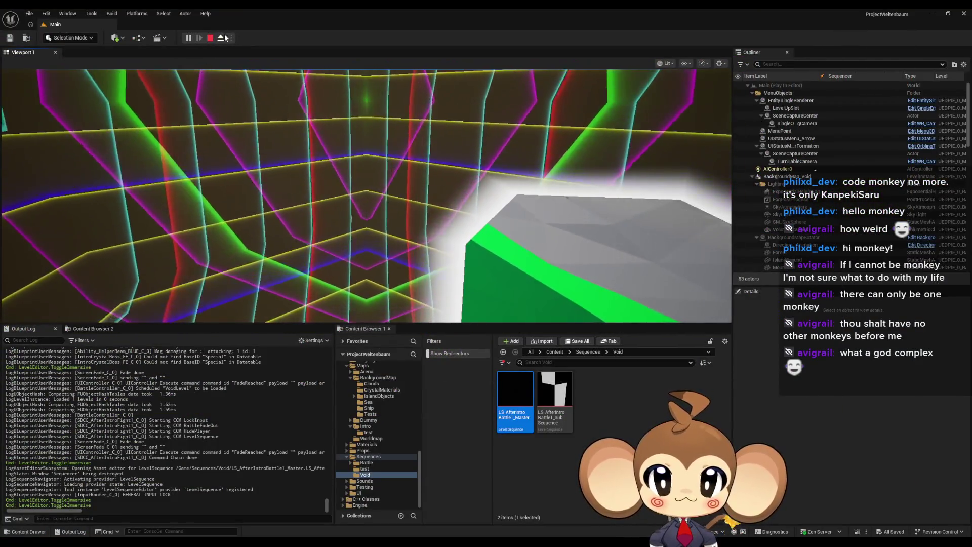
key(F11)
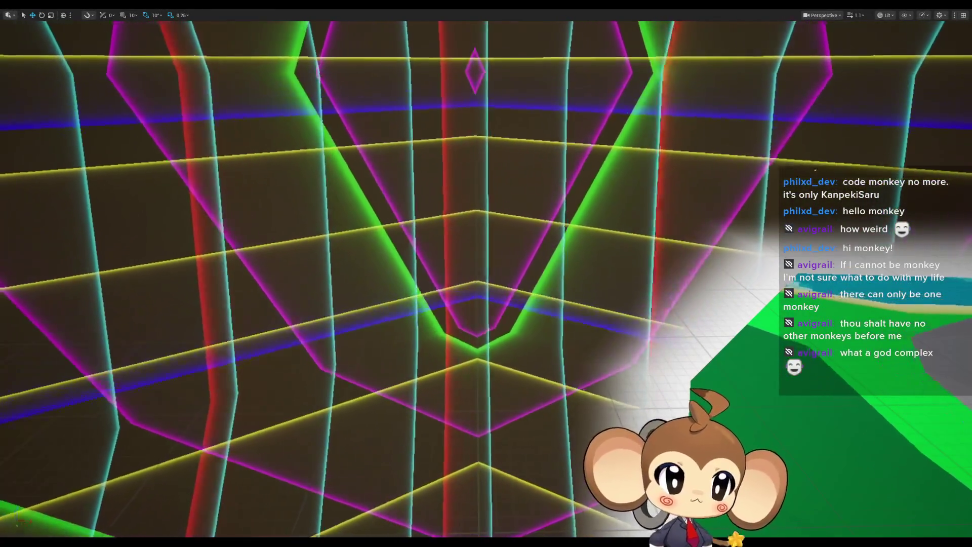